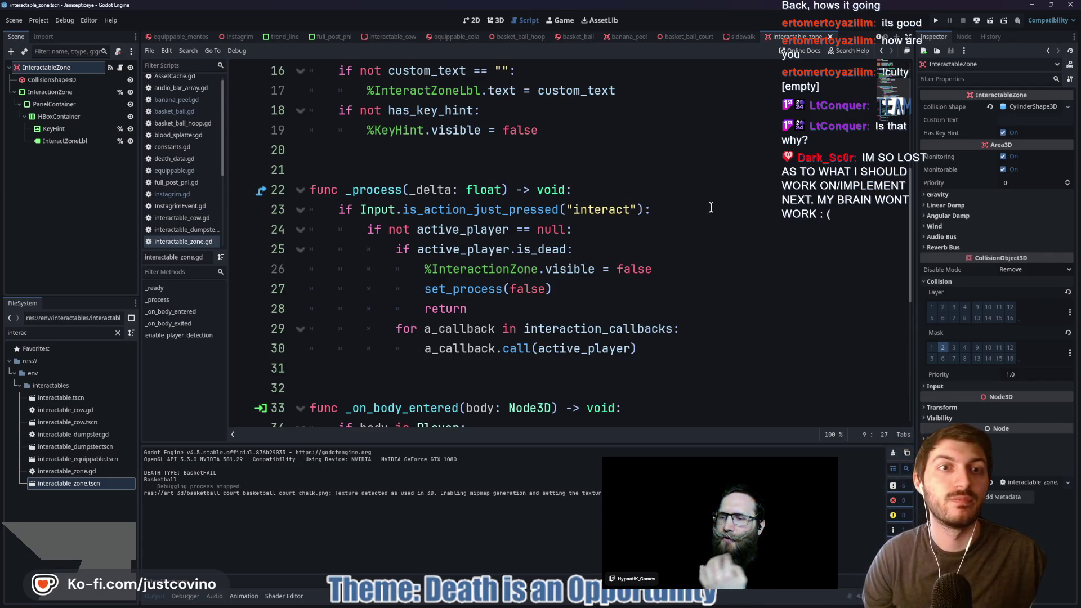
Open the world_3d scene in the 3D view and select the BasketBallCourt instance from above
{"action": "scroll", "coordinate": [197, 37], "scroll_direction": "up", "scroll_amount": 3}
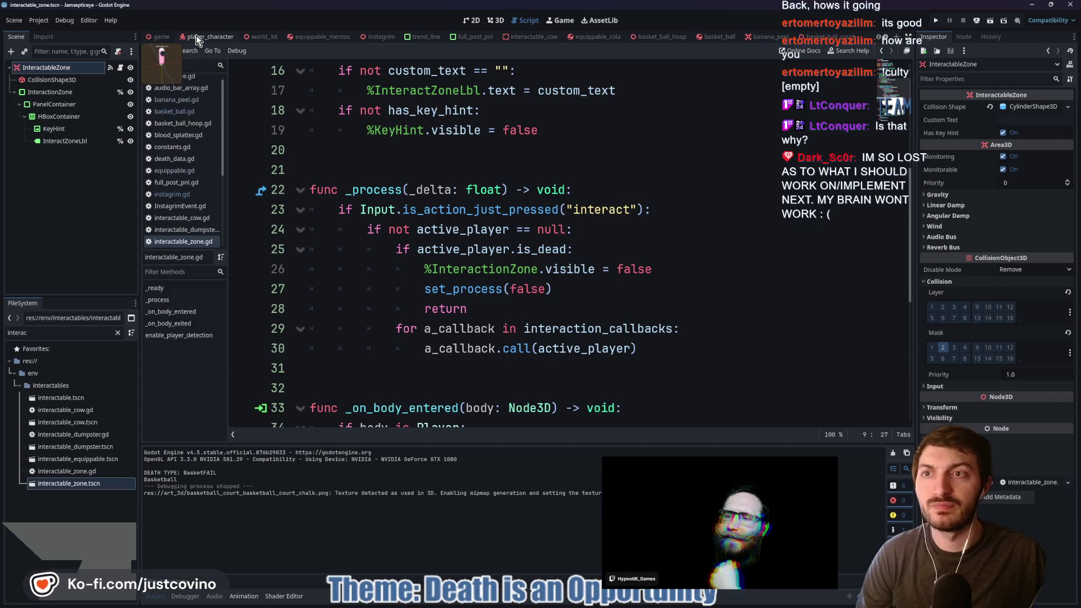
{"action": "left_click", "coordinate": [162, 36]}
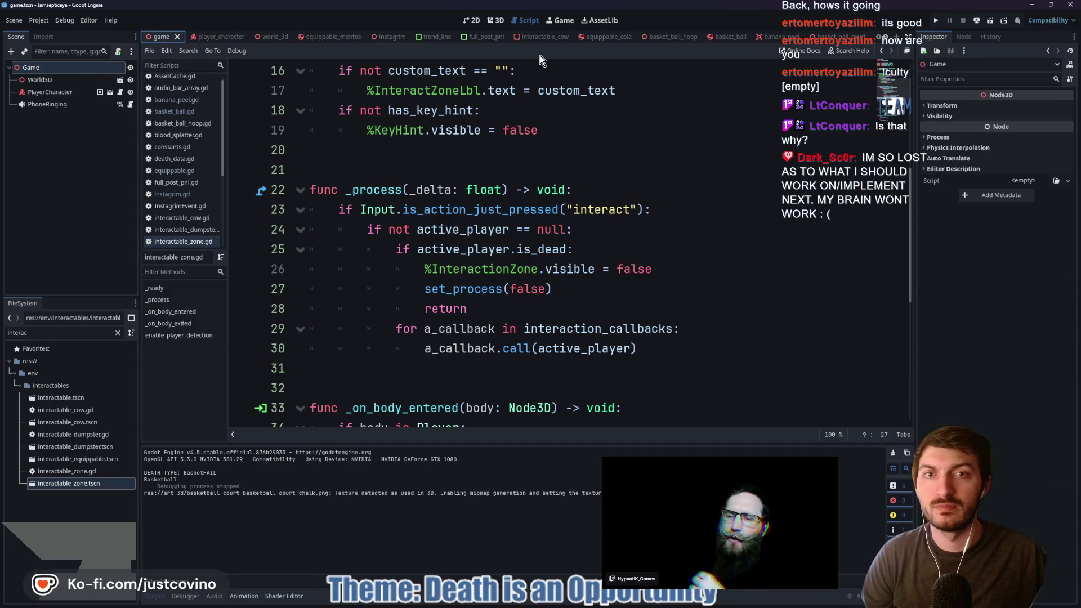
{"action": "left_click", "coordinate": [495, 19]}
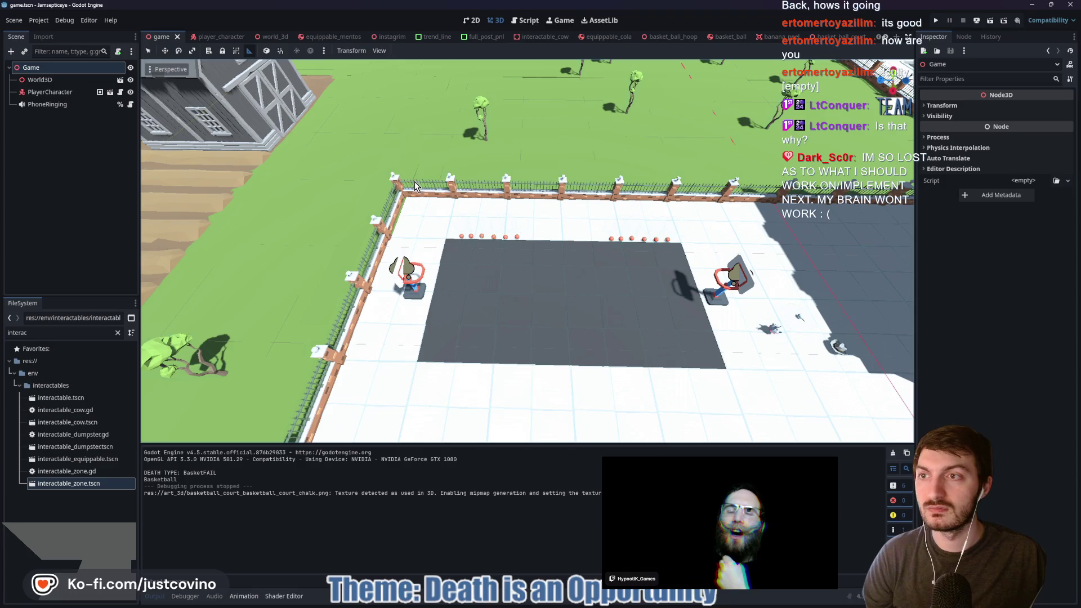
{"action": "left_click", "coordinate": [256, 38]}
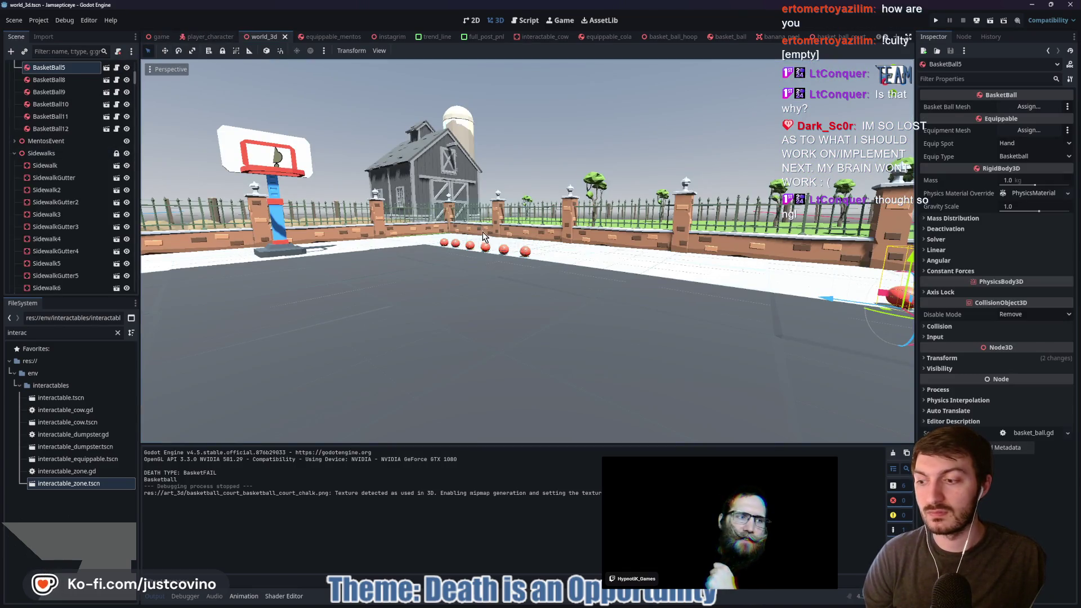
{"action": "mouse_move", "coordinate": [503, 228]}
{"action": "left_mouse_down"}
{"action": "mouse_move", "coordinate": [541, 285]}
{"action": "mouse_move", "coordinate": [589, 280]}
{"action": "left_mouse_up"}
{"action": "scroll", "coordinate": [562, 283], "scroll_direction": "down", "scroll_amount": 3}
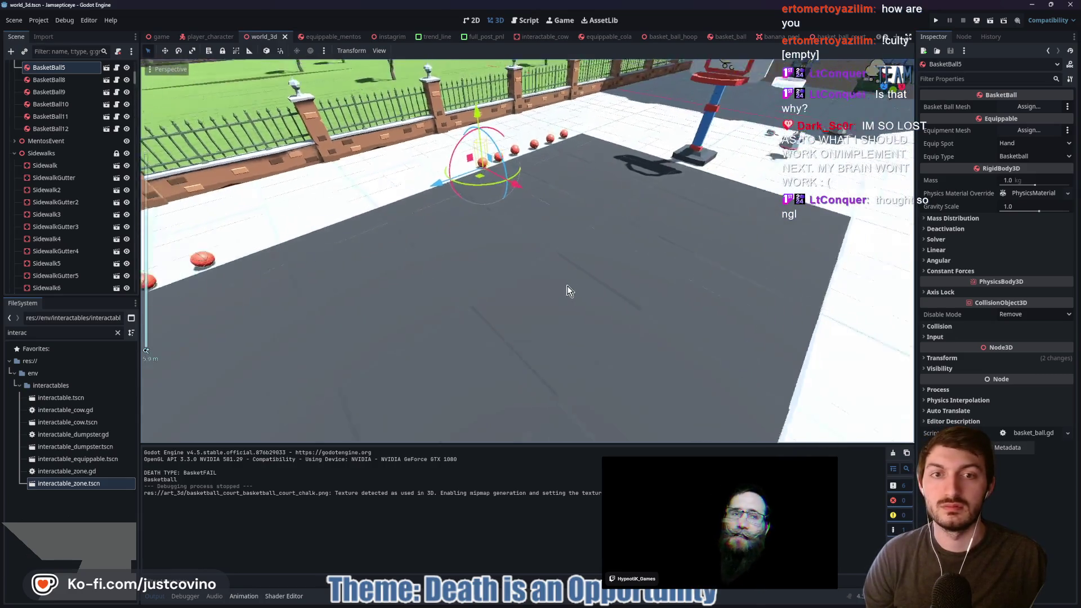
{"action": "left_click", "coordinate": [504, 305]}
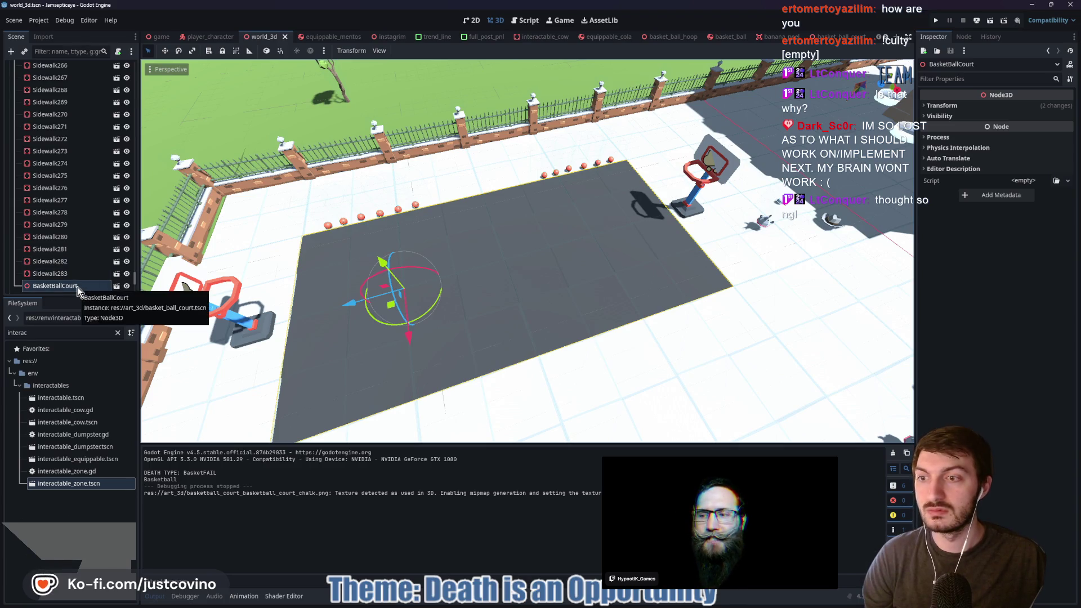
In basket_ball_court, delete nodes Sidewalk through Sidewalk8 and select the BasketBallCourt root
{"action": "left_click", "coordinate": [117, 286]}
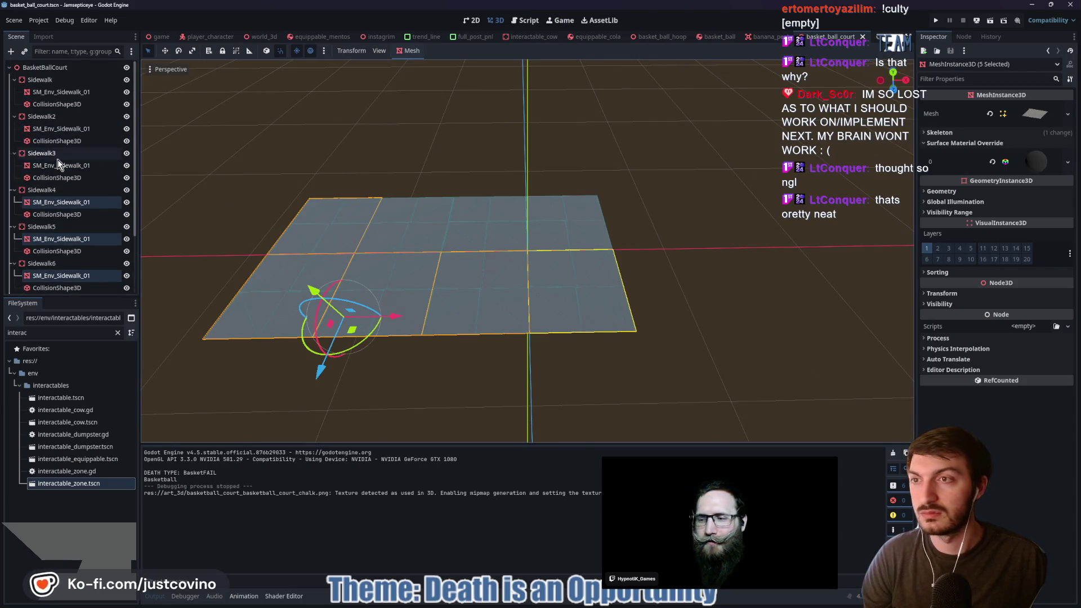
{"action": "scroll", "coordinate": [32, 83], "scroll_direction": "up", "scroll_amount": 3}
{"action": "left_click", "coordinate": [32, 82]}
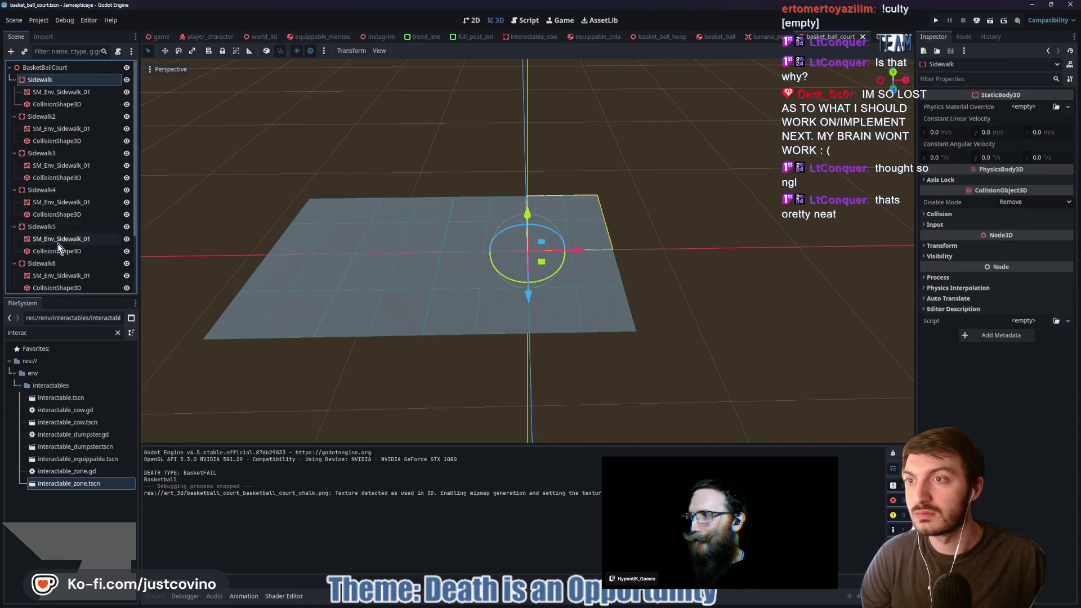
{"action": "scroll", "coordinate": [58, 243], "scroll_direction": "down", "scroll_amount": 3}
{"action": "left_click", "coordinate": [49, 264], "text": "shift"}
{"action": "key", "text": "Delete"}
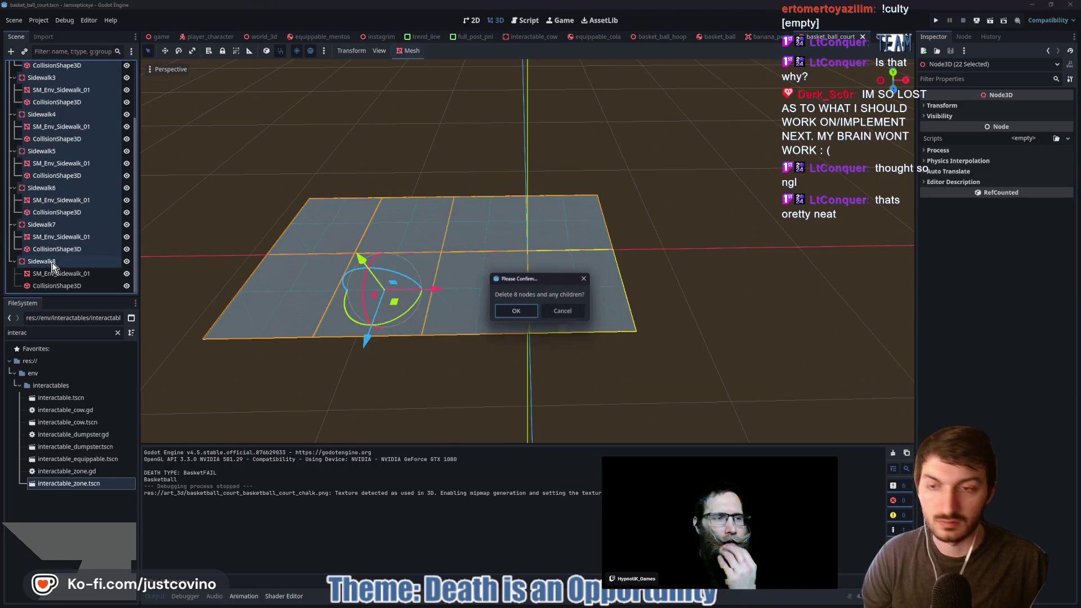
{"action": "left_click", "coordinate": [522, 314]}
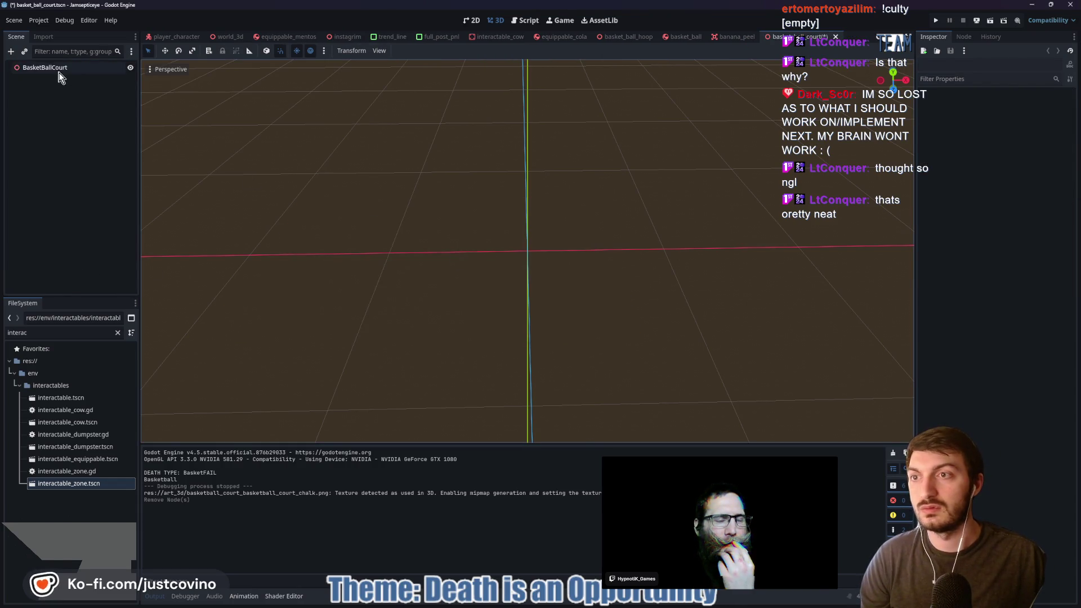
{"action": "left_click", "coordinate": [72, 67]}
Clear the FileSystem filter and drag basketball_court.blend from art_3d into the viewport
{"action": "left_click", "coordinate": [117, 332]}
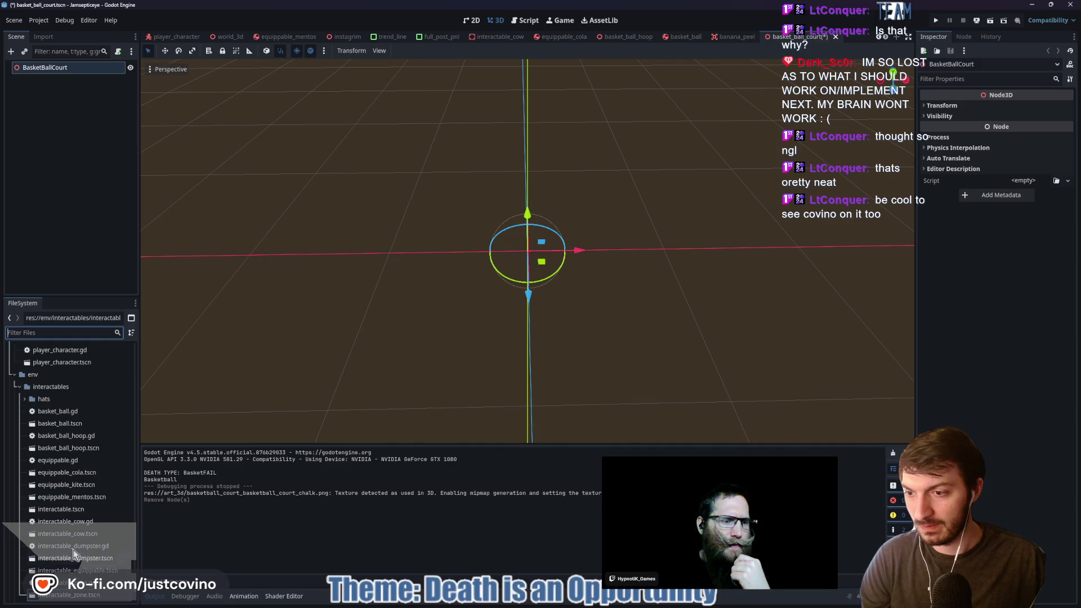
{"action": "scroll", "coordinate": [79, 490], "scroll_direction": "up", "scroll_amount": 5}
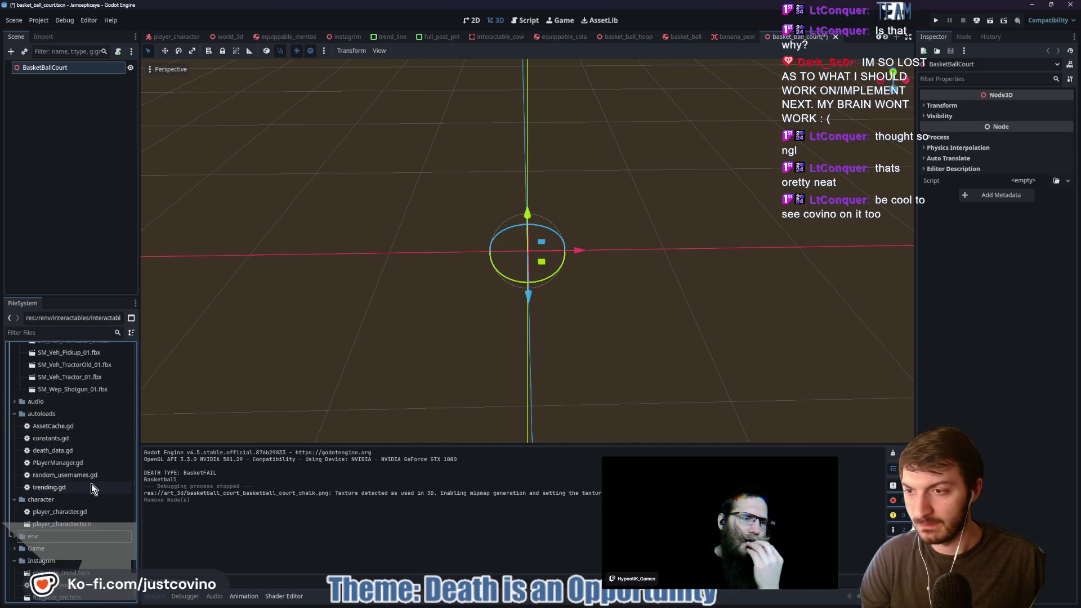
{"action": "scroll", "coordinate": [90, 483], "scroll_direction": "up", "scroll_amount": 10}
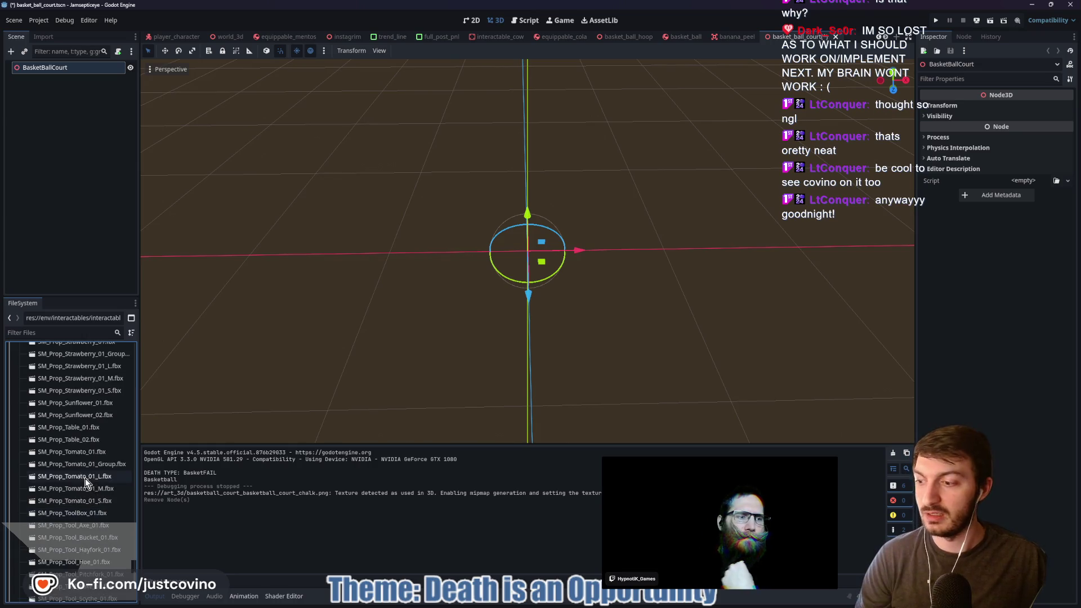
{"action": "scroll", "coordinate": [82, 479], "scroll_direction": "up", "scroll_amount": 8}
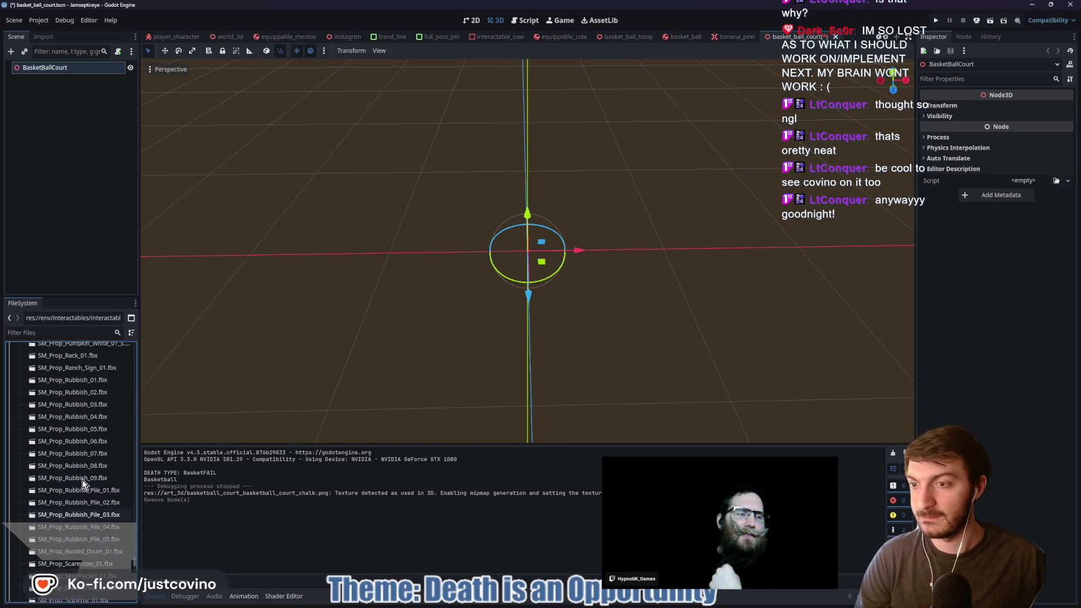
{"action": "scroll", "coordinate": [79, 478], "scroll_direction": "up", "scroll_amount": 8}
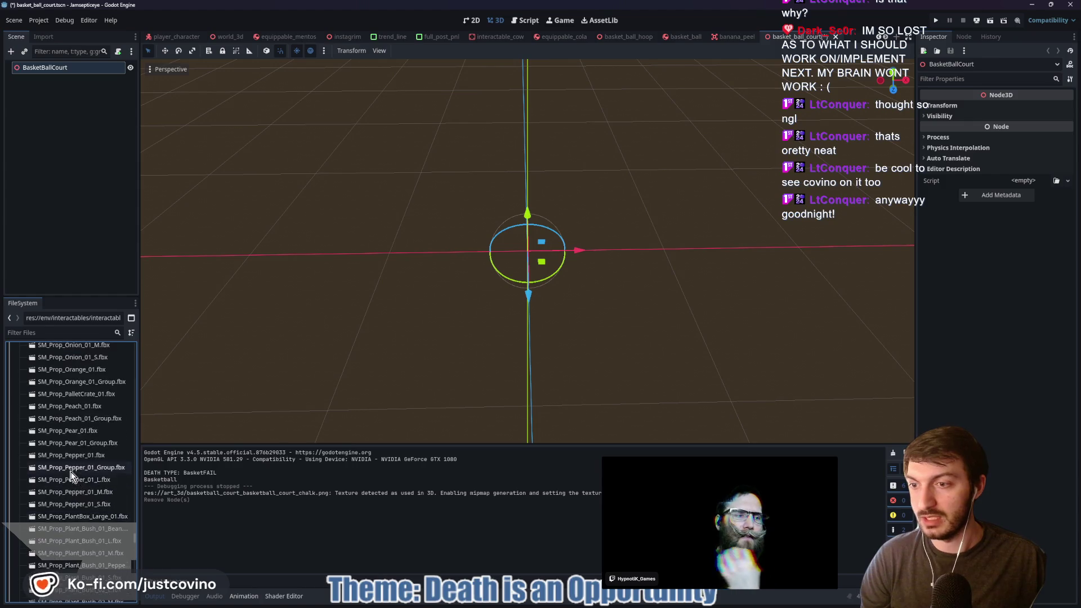
{"action": "scroll", "coordinate": [72, 476], "scroll_direction": "up", "scroll_amount": 8}
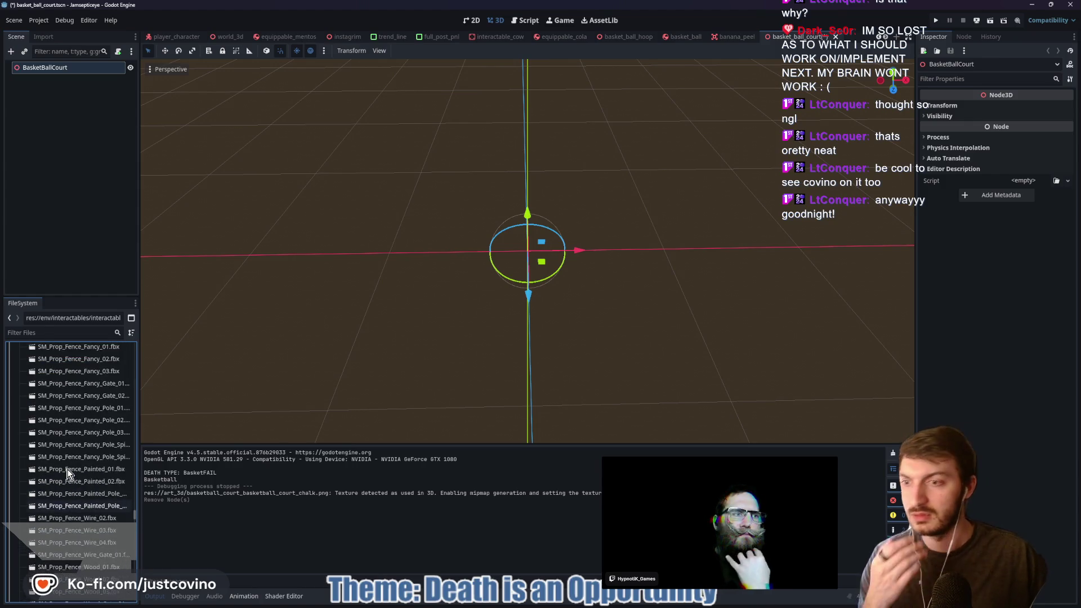
{"action": "scroll", "coordinate": [65, 471], "scroll_direction": "up", "scroll_amount": 10}
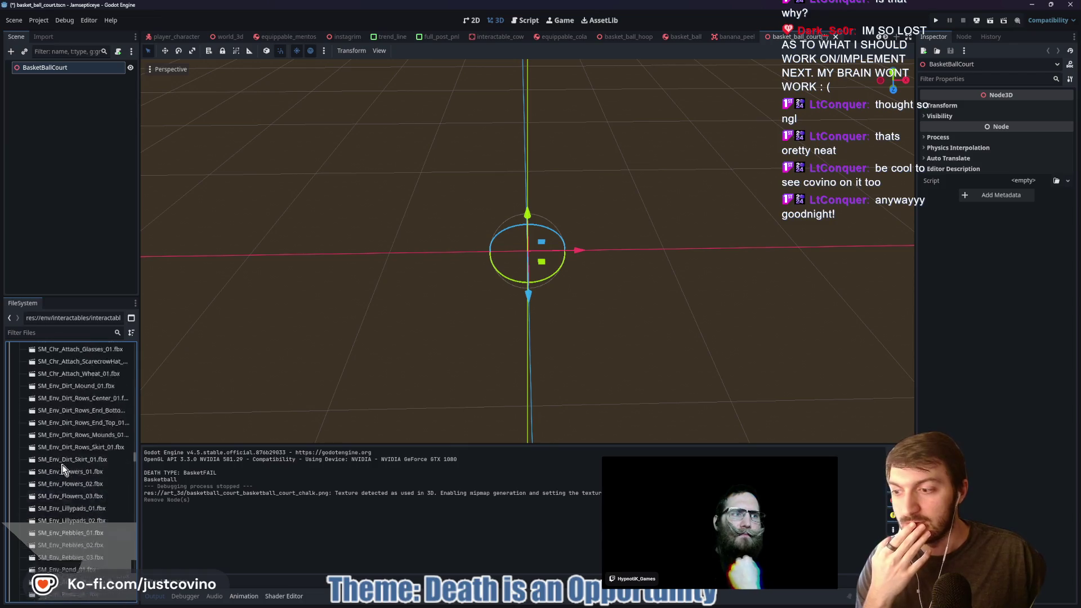
{"action": "scroll", "coordinate": [62, 466], "scroll_direction": "up", "scroll_amount": 10}
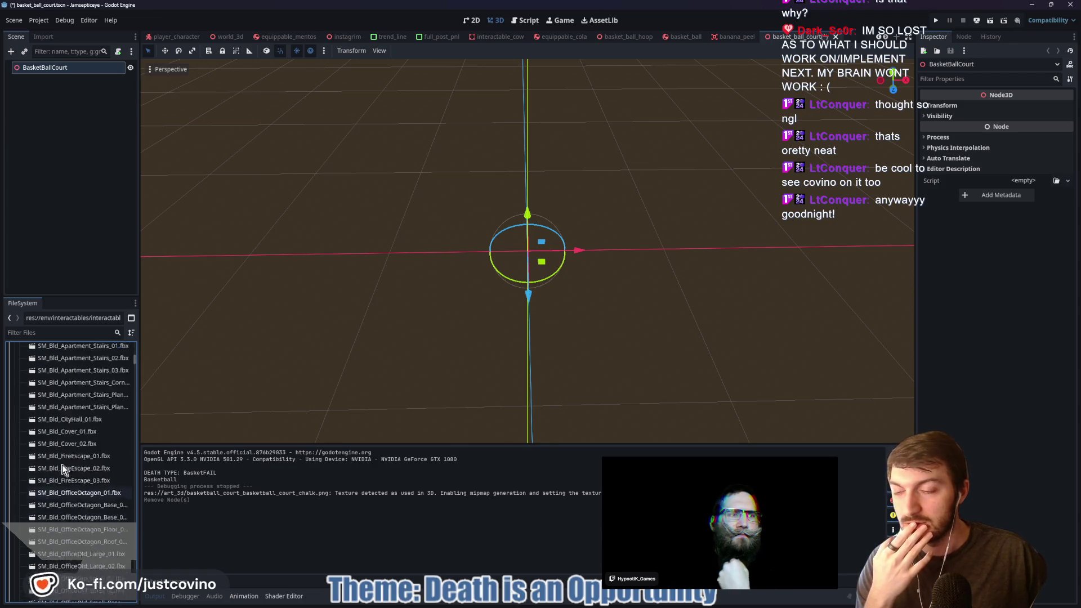
{"action": "scroll", "coordinate": [64, 470], "scroll_direction": "up", "scroll_amount": 10}
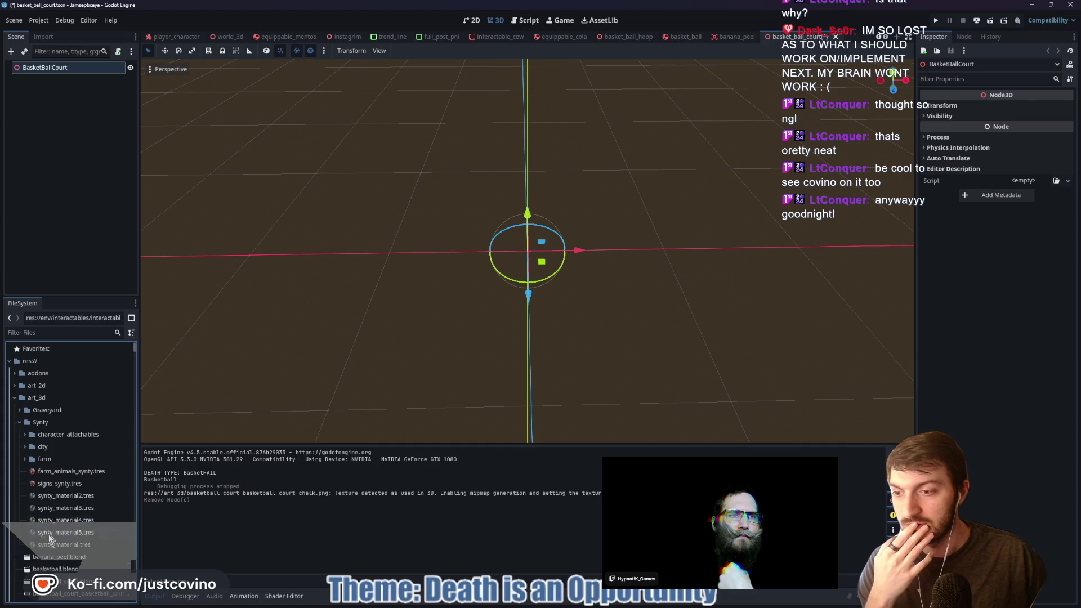
{"action": "scroll", "coordinate": [64, 470], "scroll_direction": "down", "scroll_amount": 3}
{"action": "mouse_move", "coordinate": [64, 549]}
{"action": "left_mouse_down"}
{"action": "mouse_move", "coordinate": [526, 337]}
{"action": "mouse_move", "coordinate": [574, 249]}
{"action": "mouse_move", "coordinate": [529, 253]}
{"action": "left_mouse_up"}
Orbit around the court and try rotating the model, cancelling the rotation
{"action": "mouse_move", "coordinate": [627, 295]}
{"action": "left_mouse_down"}
{"action": "mouse_move", "coordinate": [687, 279]}
{"action": "mouse_move", "coordinate": [708, 322]}
{"action": "mouse_move", "coordinate": [615, 315]}
{"action": "mouse_move", "coordinate": [622, 136]}
{"action": "mouse_move", "coordinate": [581, 300]}
{"action": "left_mouse_up"}
{"action": "mouse_move", "coordinate": [530, 256]}
{"action": "left_mouse_down"}
{"action": "mouse_move", "coordinate": [640, 270]}
{"action": "mouse_move", "coordinate": [508, 255]}
{"action": "mouse_move", "coordinate": [656, 285]}
{"action": "mouse_move", "coordinate": [647, 261]}
{"action": "mouse_move", "coordinate": [497, 332]}
{"action": "left_mouse_up"}
{"action": "key", "text": "Escape"}
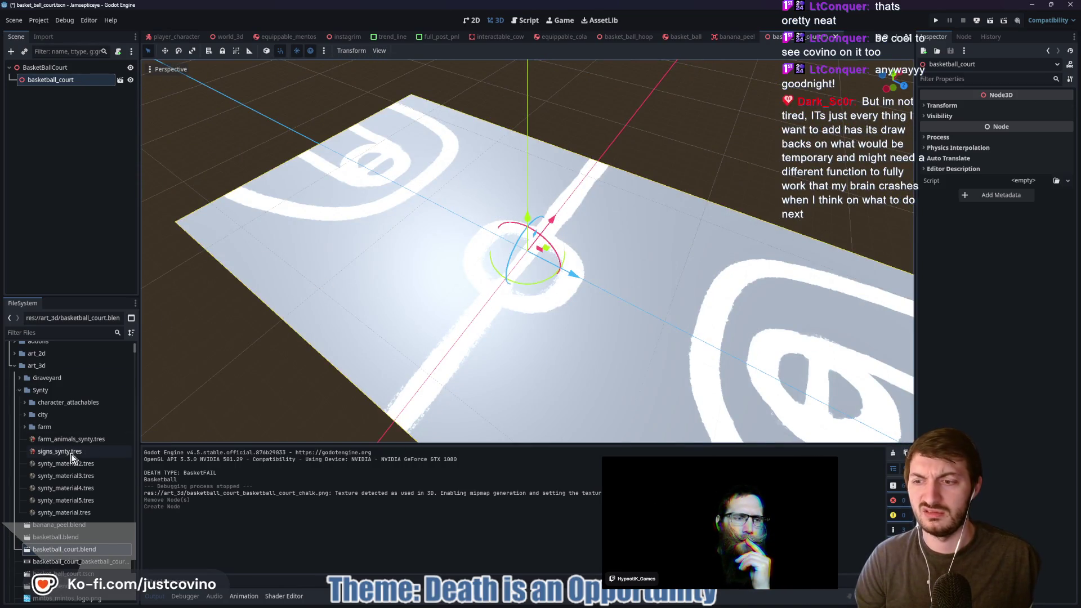
Enable Physics on the BasketballCourt node in basketball_court.blend's import settings, check Court material, reimport
{"action": "double_click", "coordinate": [76, 549]}
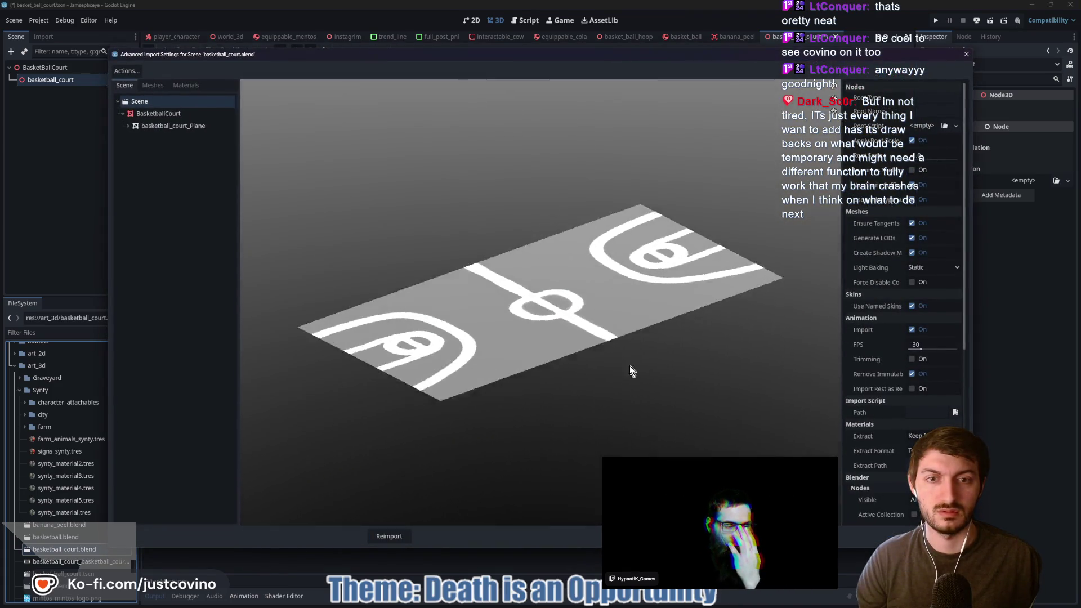
{"action": "left_click_drag", "start_coordinate": [629, 371], "coordinate": [607, 373]}
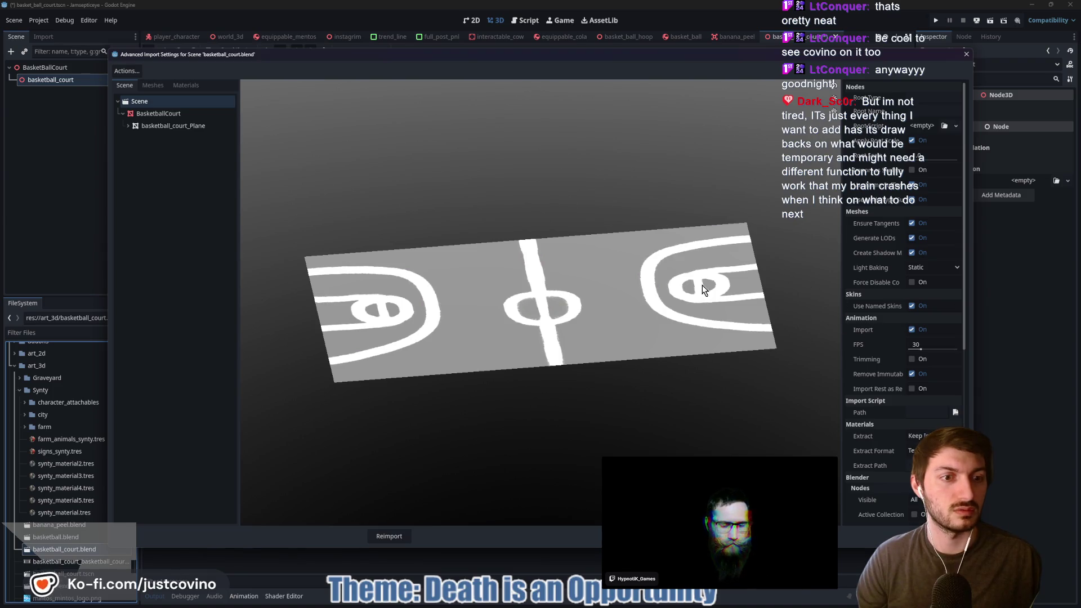
{"action": "left_click", "coordinate": [163, 114]}
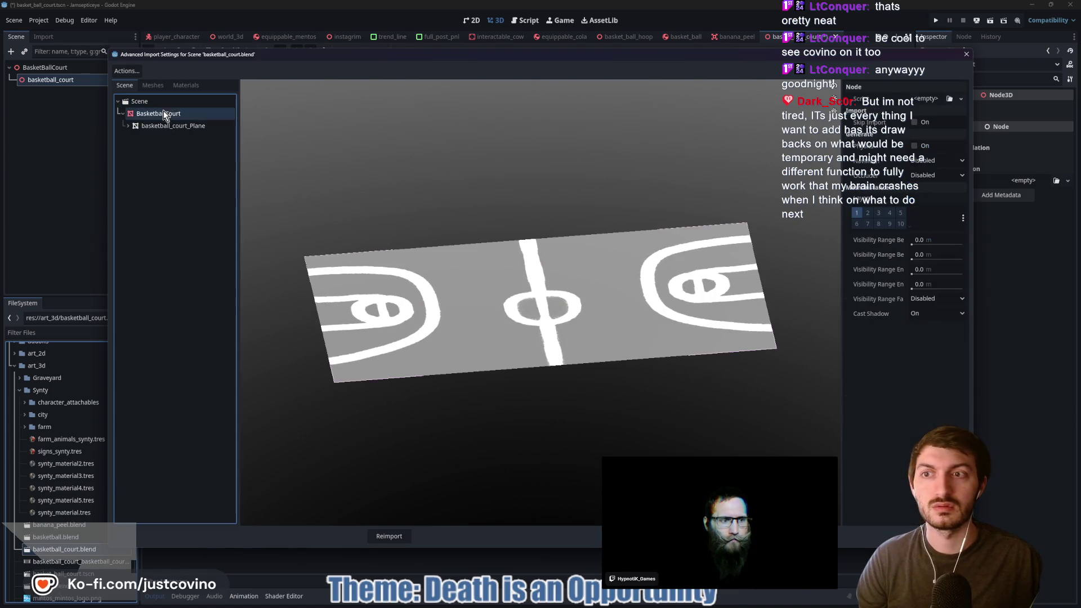
{"action": "left_click", "coordinate": [914, 145]}
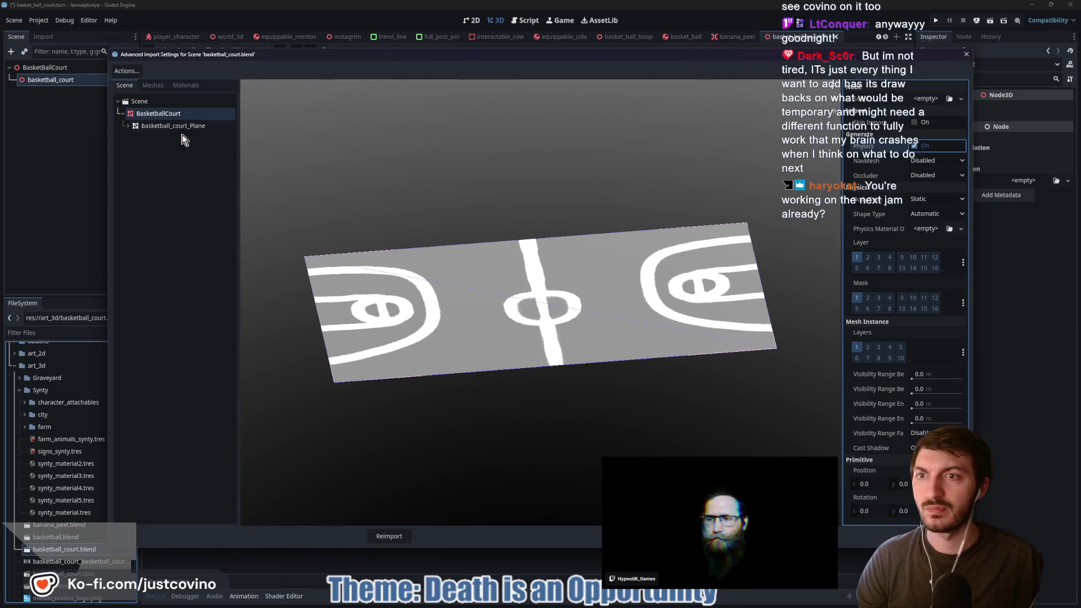
{"action": "left_click", "coordinate": [187, 85]}
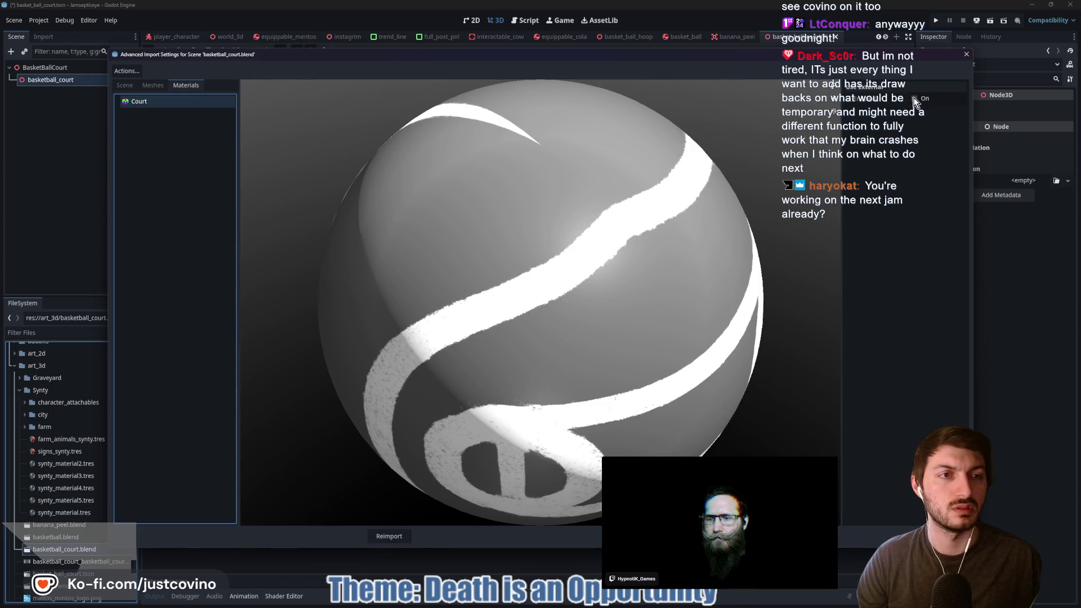
{"action": "left_click", "coordinate": [383, 537]}
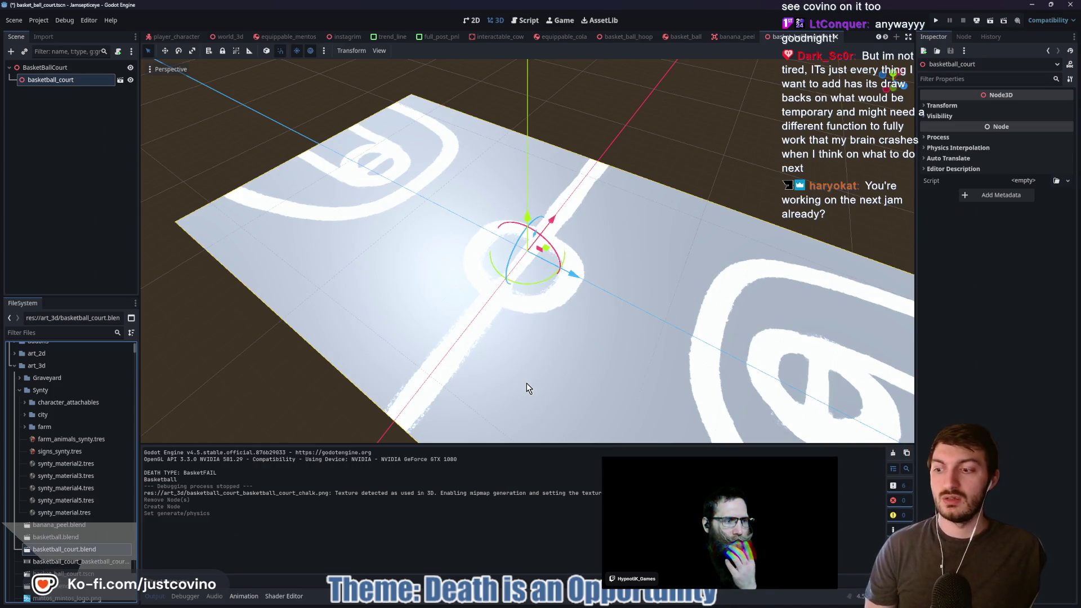
{"action": "mouse_move", "coordinate": [613, 606]}
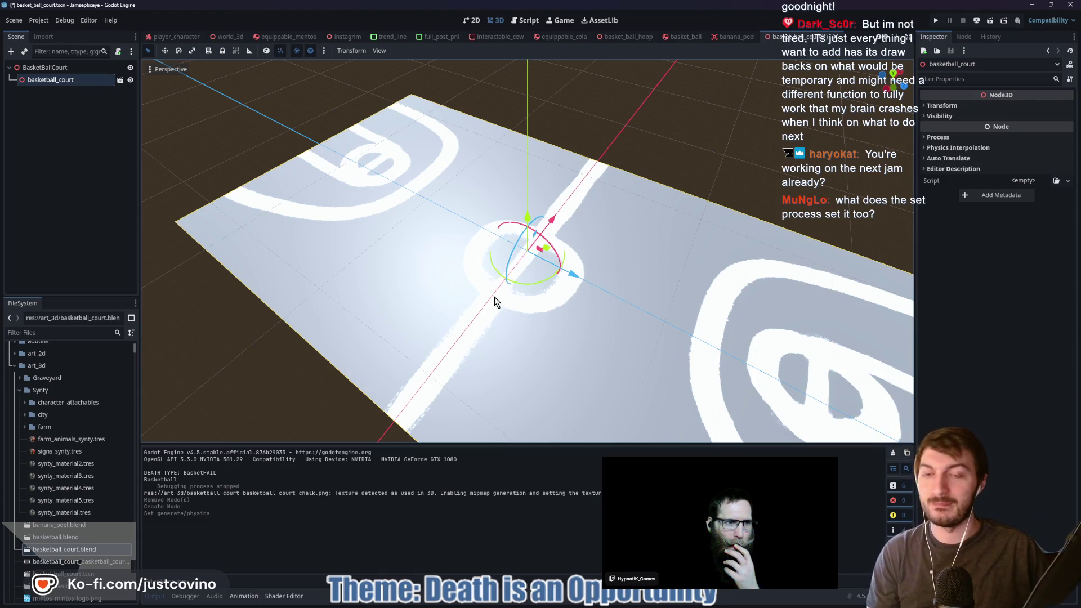
{"action": "mouse_move", "coordinate": [461, 280]}
{"action": "left_mouse_down"}
{"action": "mouse_move", "coordinate": [507, 304]}
{"action": "mouse_move", "coordinate": [595, 315]}
{"action": "mouse_move", "coordinate": [606, 432]}
{"action": "left_mouse_up"}
{"action": "scroll", "coordinate": [606, 432], "scroll_direction": "up", "scroll_amount": 2}
Review the court's UV layout in Blender, then switch to the chalk texture in Krita
{"action": "key", "text": "alt+Tab"}
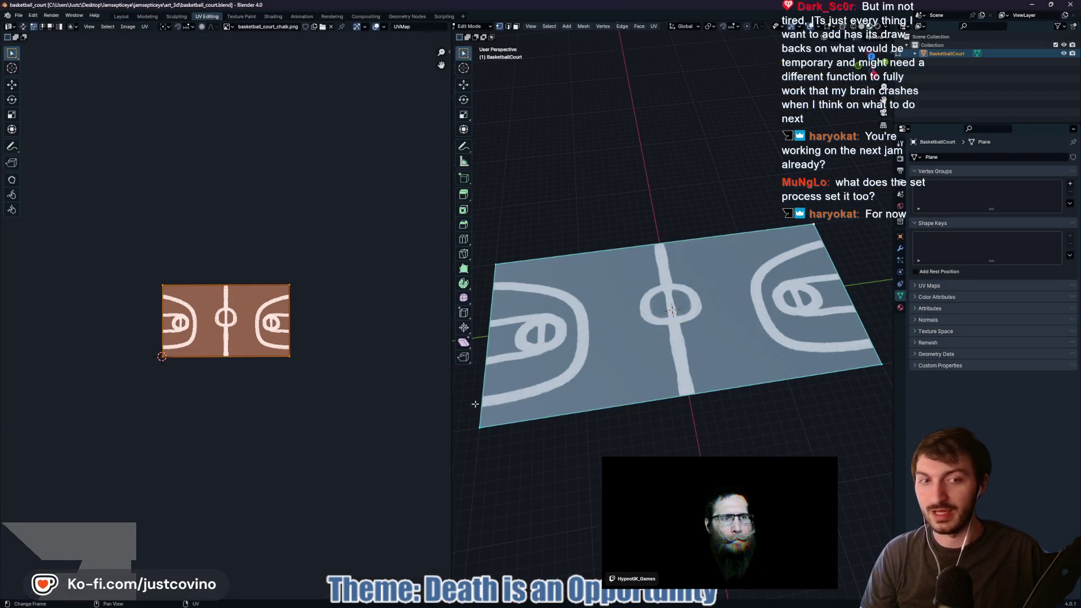
{"action": "key", "text": "alt+Tab"}
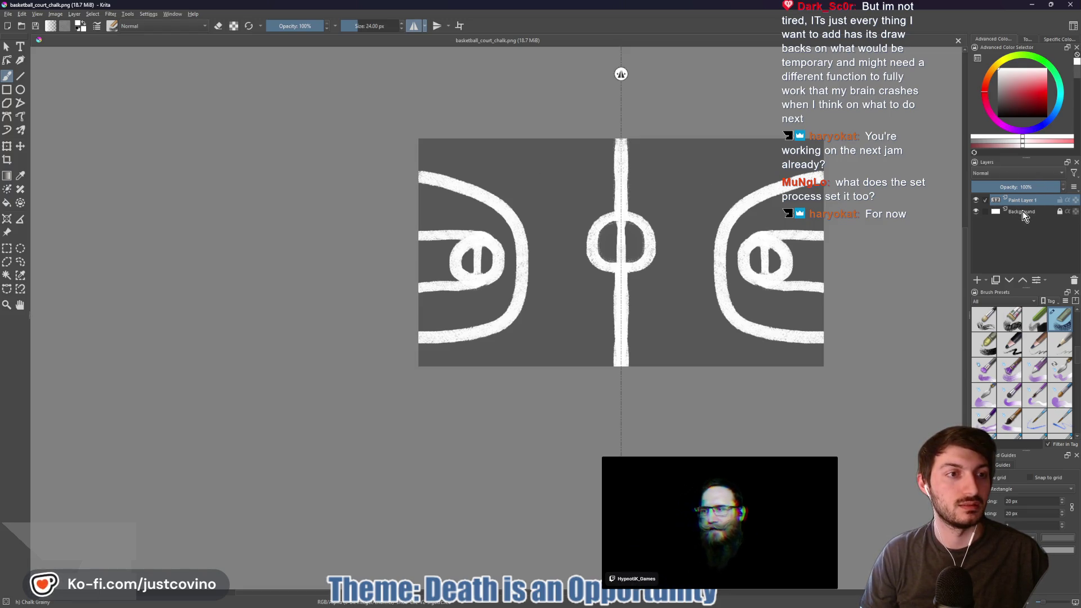
Bucket-fill the court halves, centre circle and both key areas with dark grey
{"action": "mouse_move", "coordinate": [1022, 211]}
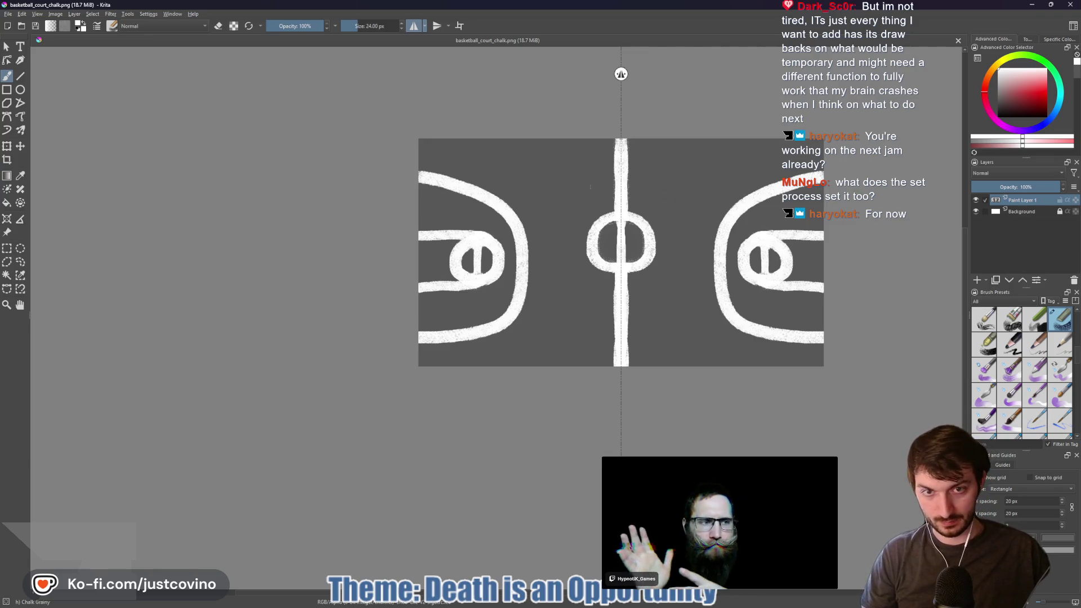
{"action": "key", "text": "f"}
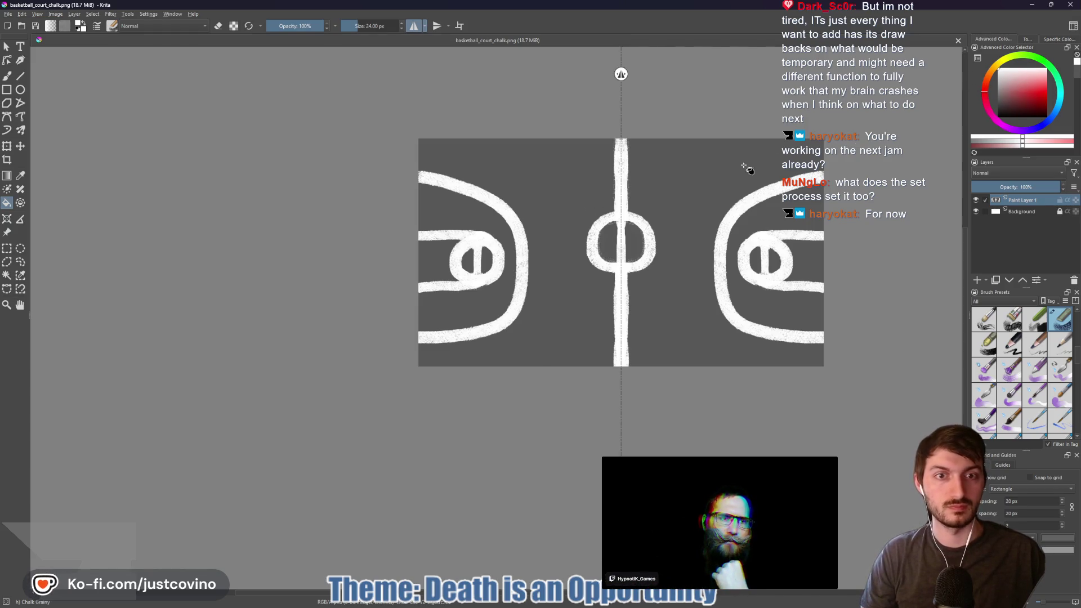
{"action": "left_click_drag", "start_coordinate": [1032, 84], "coordinate": [998, 113]}
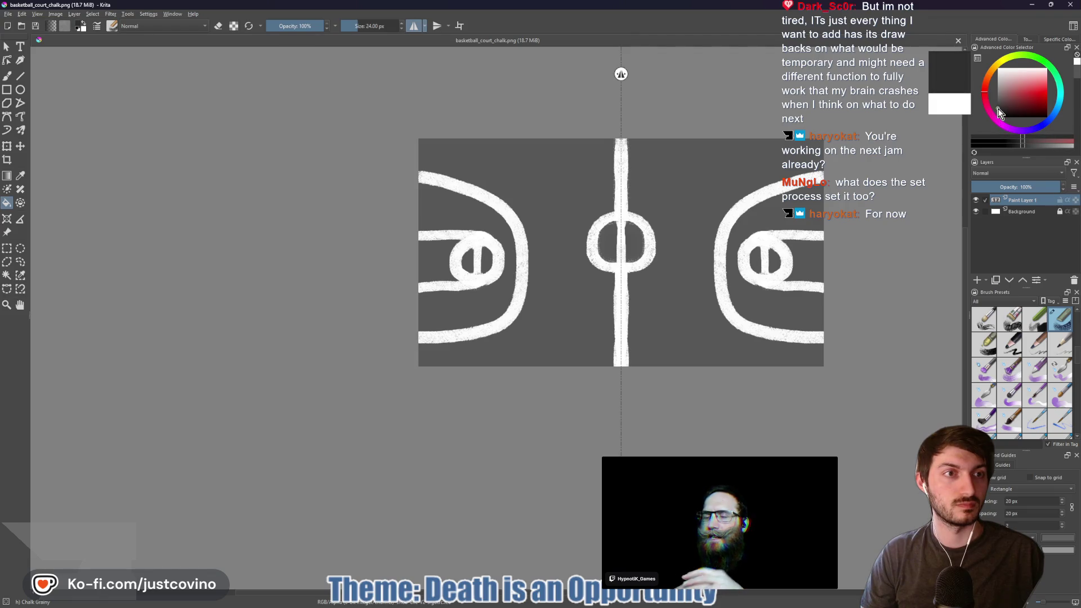
{"action": "left_click", "coordinate": [677, 203]}
{"action": "left_click", "coordinate": [572, 198]}
{"action": "left_click", "coordinate": [610, 245]}
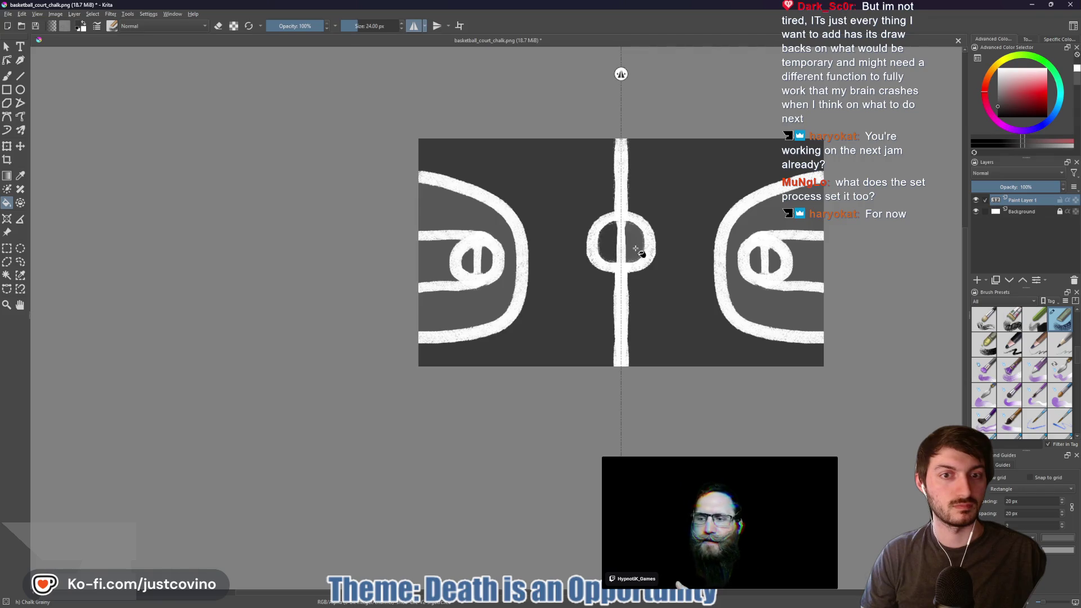
{"action": "left_click", "coordinate": [639, 256]}
{"action": "left_click", "coordinate": [497, 298]}
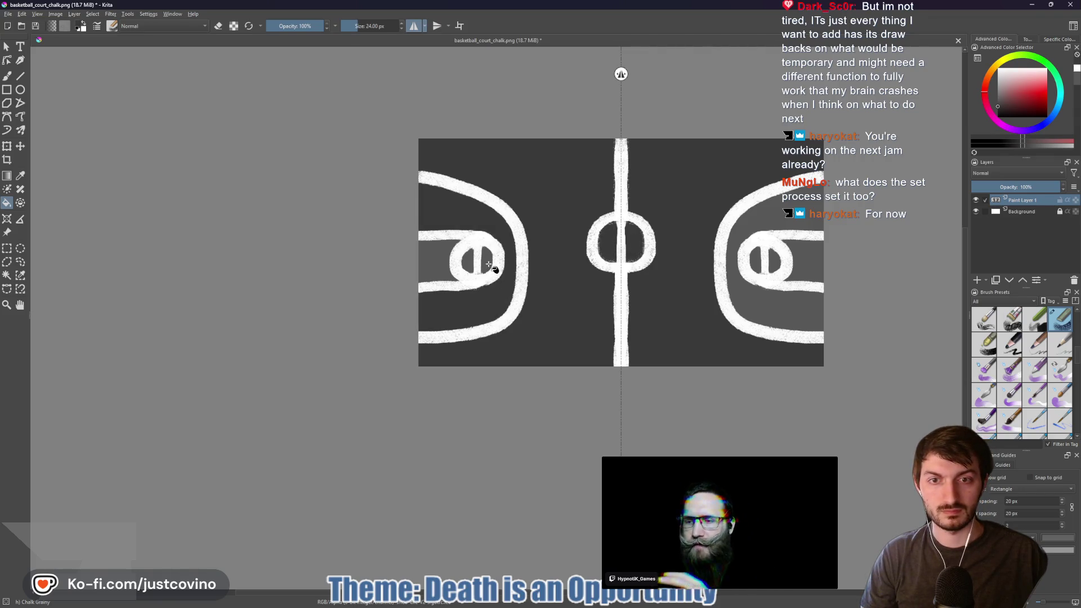
{"action": "left_click", "coordinate": [471, 262]}
{"action": "left_click", "coordinate": [434, 258]}
{"action": "left_click", "coordinate": [732, 270]}
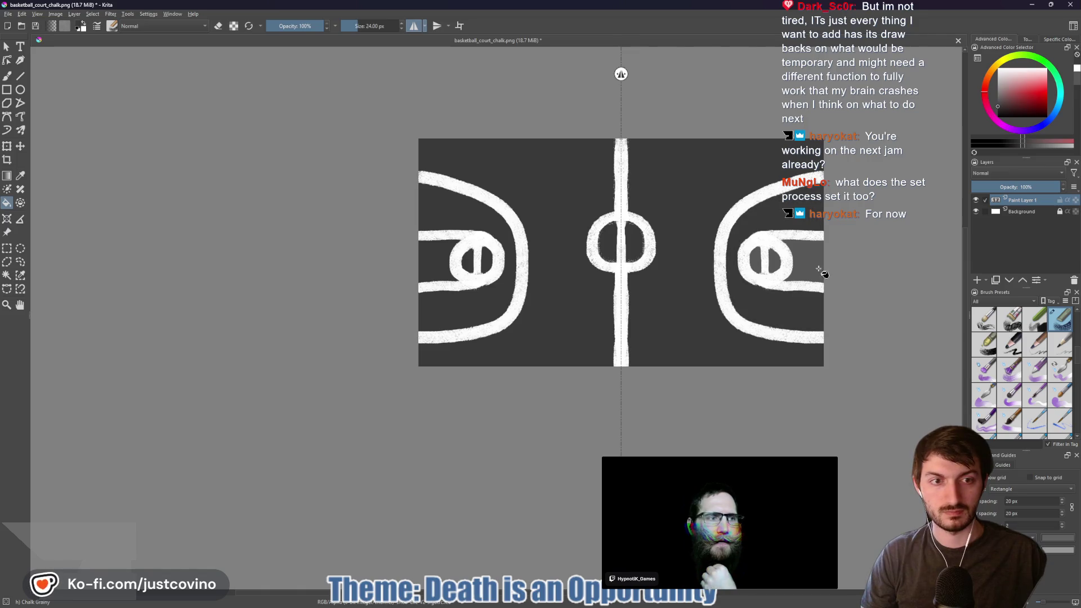
{"action": "left_click", "coordinate": [811, 264]}
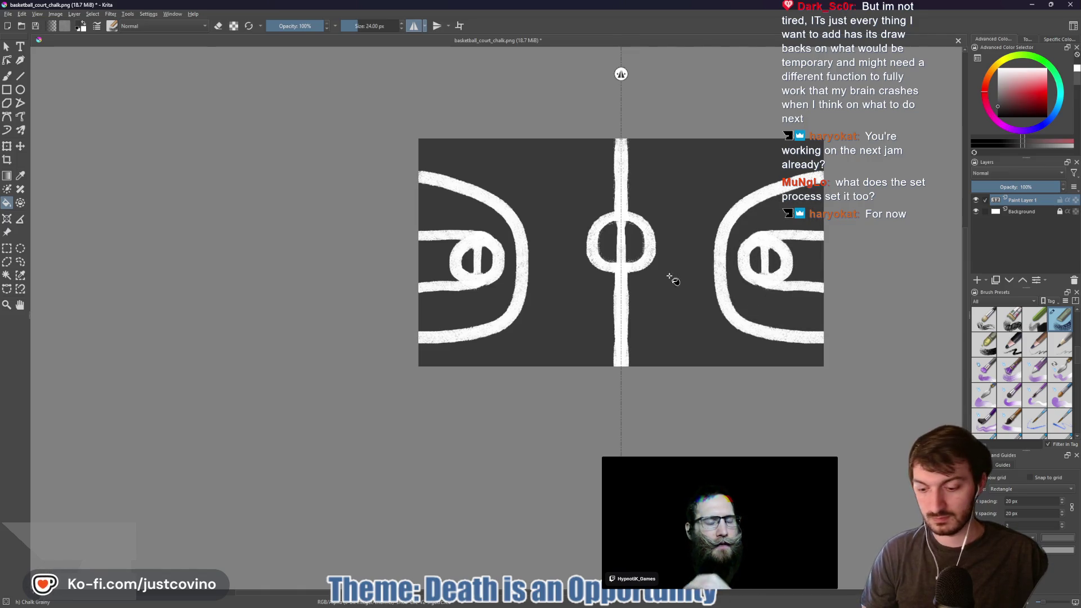
Save basketball_court_chalk.png as PNG and go back to Blender
{"action": "key", "text": "ctrl+s"}
{"action": "left_click", "coordinate": [579, 411]}
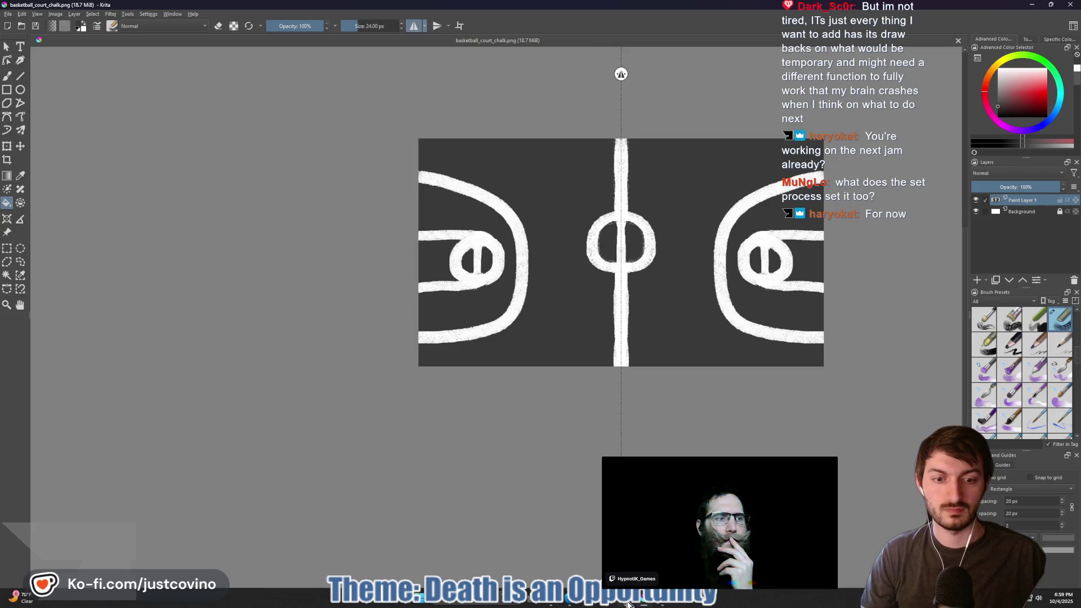
{"action": "left_click", "coordinate": [628, 603]}
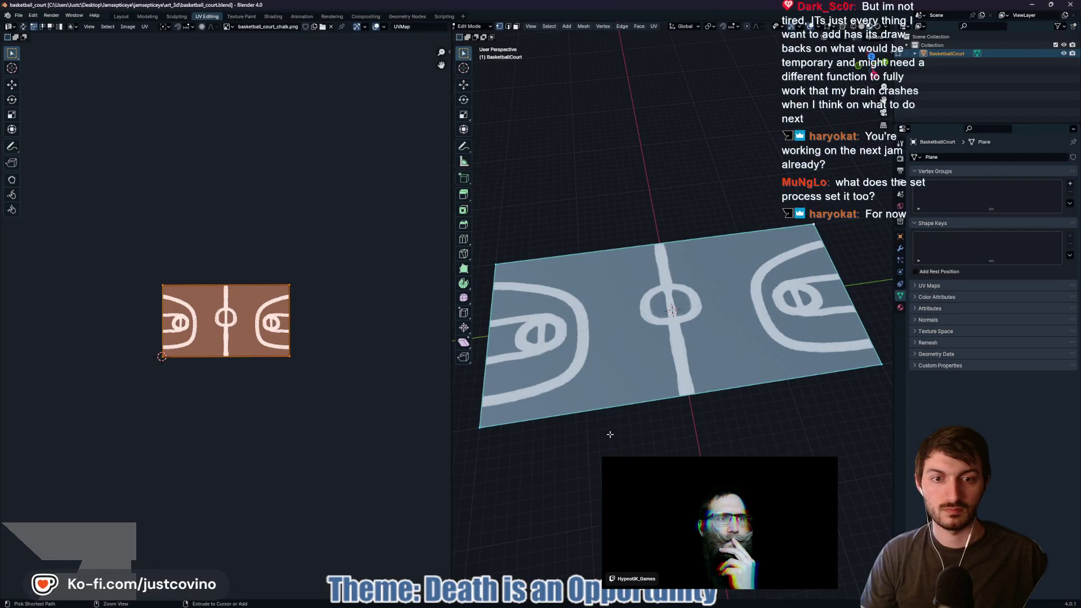
Look over the reimported court in Godot at a low angle, then return to Blender
{"action": "left_click", "coordinate": [609, 605]}
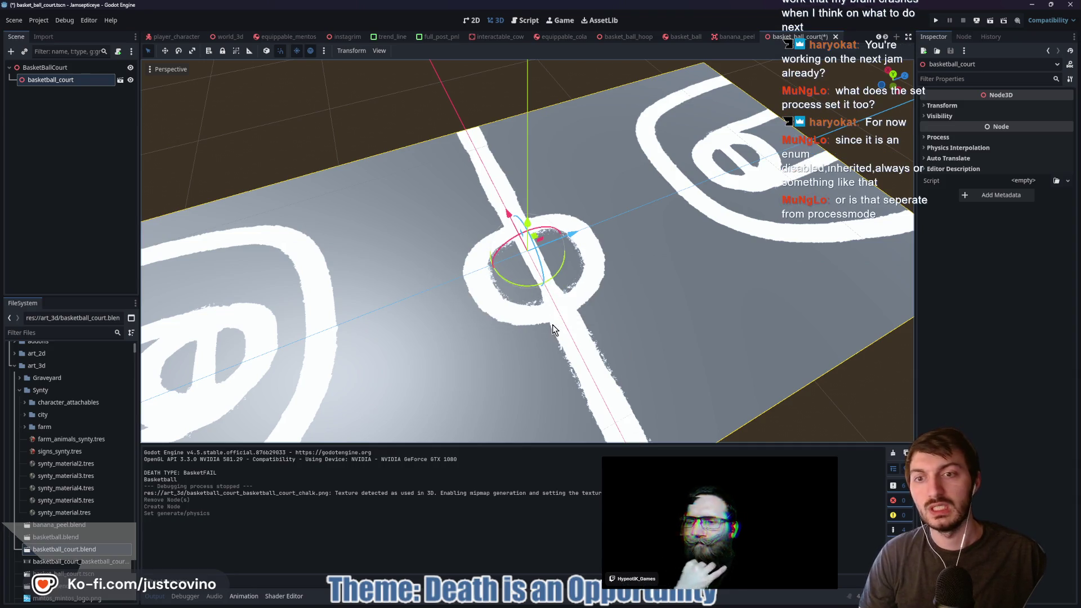
{"action": "mouse_move", "coordinate": [552, 329]}
{"action": "left_mouse_down"}
{"action": "mouse_move", "coordinate": [550, 379]}
{"action": "mouse_move", "coordinate": [500, 340]}
{"action": "mouse_move", "coordinate": [507, 355]}
{"action": "left_mouse_up"}
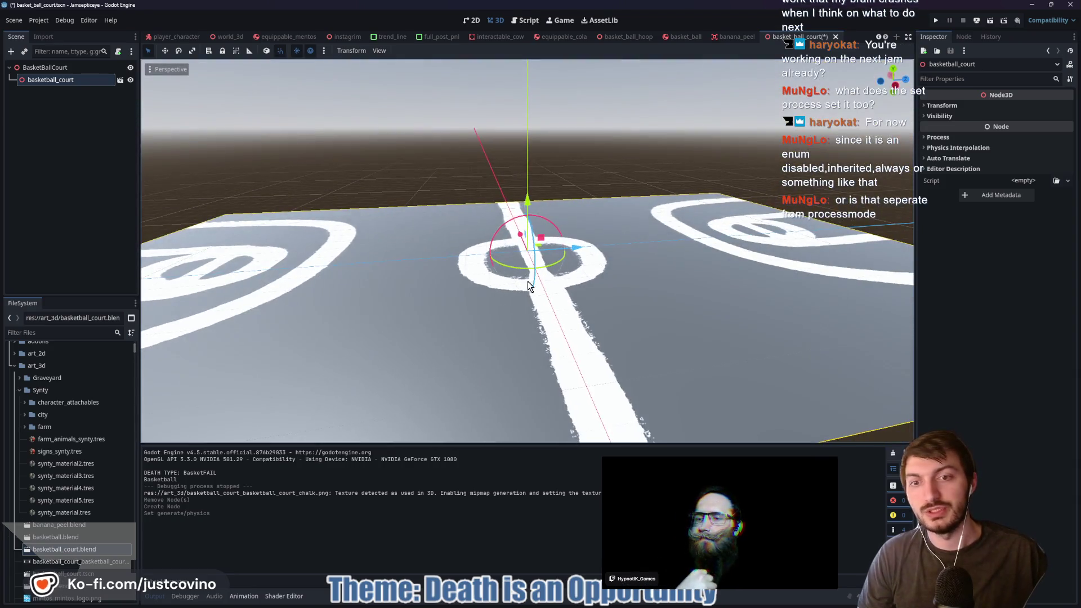
{"action": "left_click", "coordinate": [617, 606]}
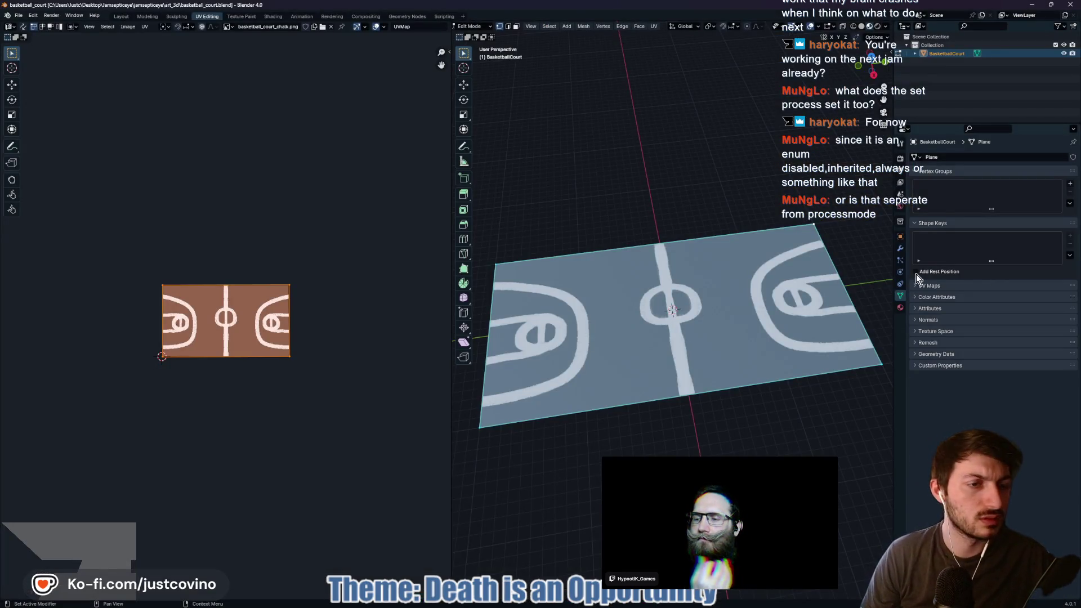
Check the Court material settings, save basketball_court.blend, and return to Godot for reimport
{"action": "left_click", "coordinate": [900, 308]}
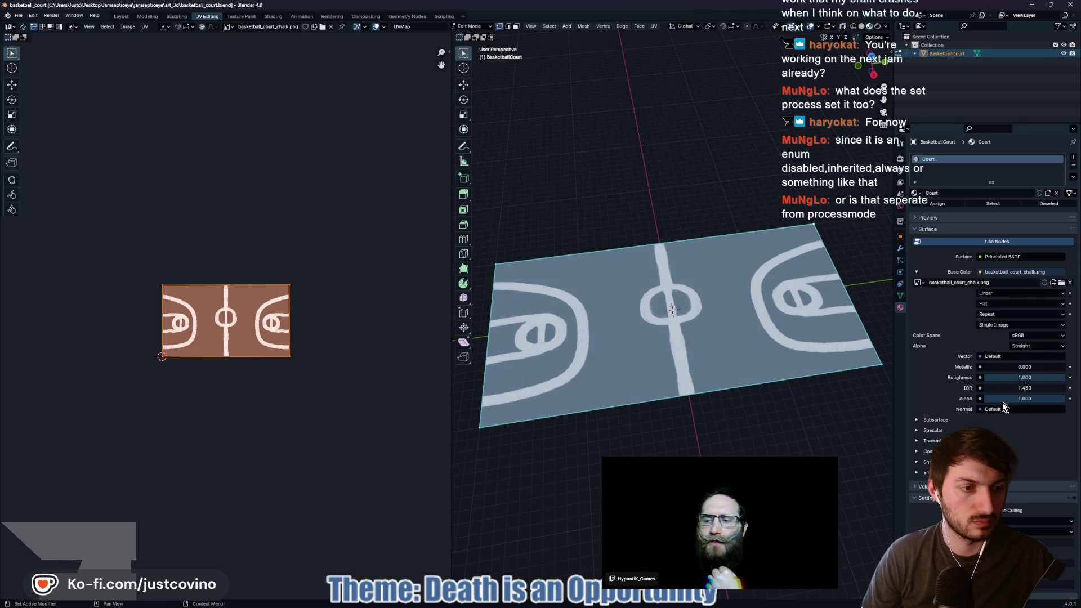
{"action": "key", "text": "ctrl+s"}
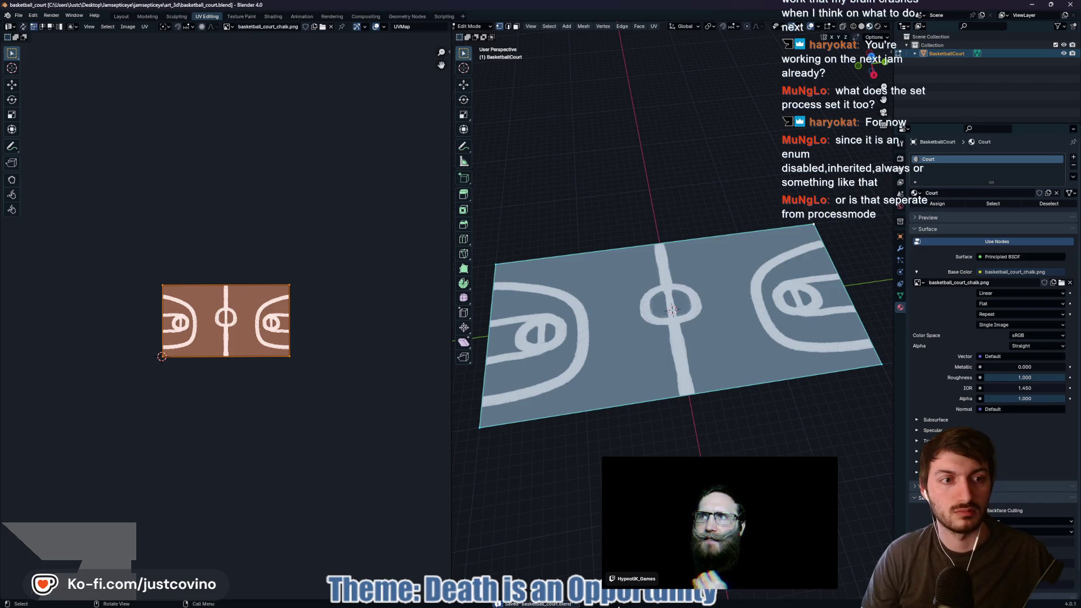
{"action": "mouse_move", "coordinate": [614, 603]}
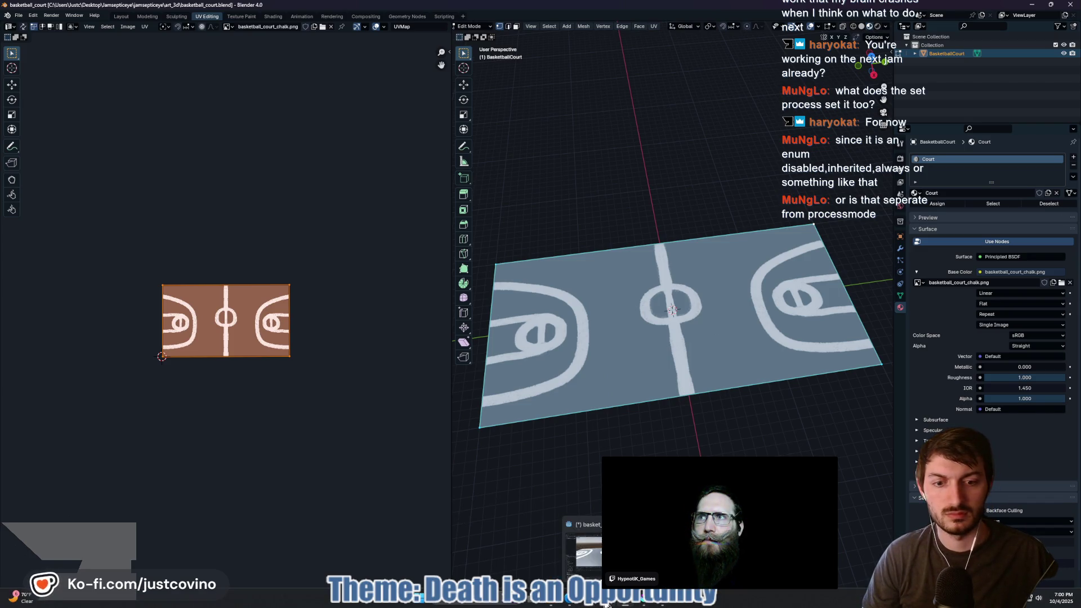
{"action": "left_click", "coordinate": [612, 602]}
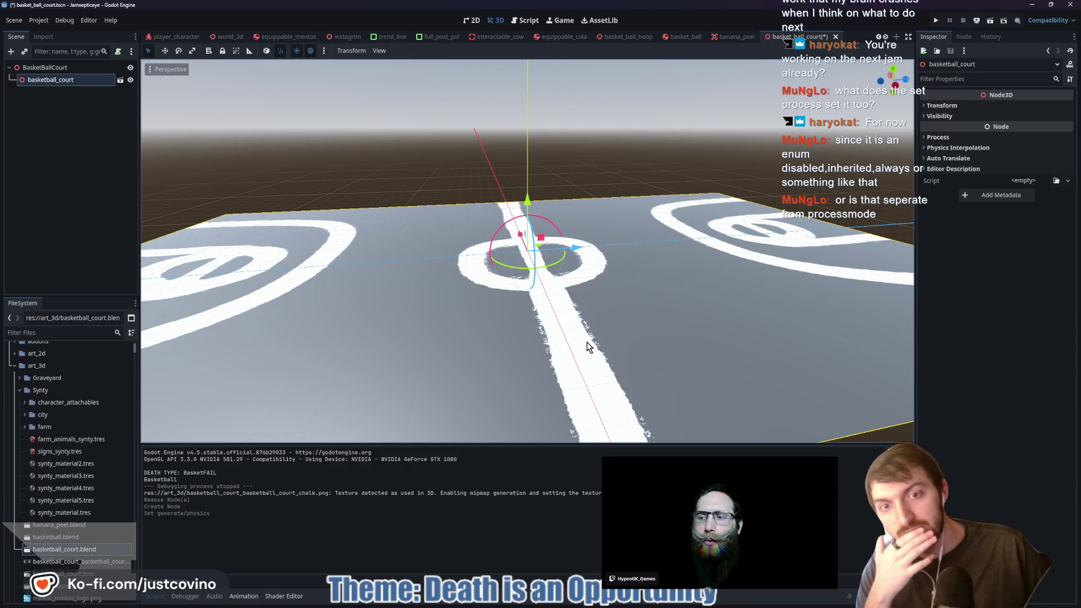
Enable Editable Children on the basketball_court instance
{"action": "mouse_move", "coordinate": [586, 343]}
{"action": "left_mouse_down"}
{"action": "mouse_move", "coordinate": [509, 408]}
{"action": "mouse_move", "coordinate": [518, 388]}
{"action": "mouse_move", "coordinate": [480, 358]}
{"action": "left_mouse_up"}
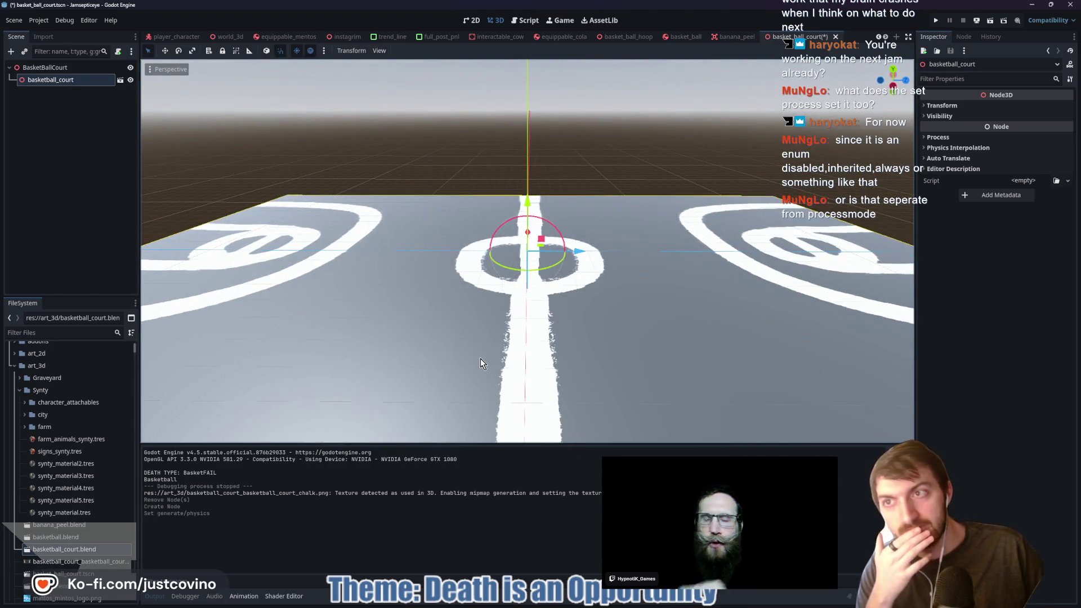
{"action": "right_click", "coordinate": [44, 82]}
{"action": "left_click", "coordinate": [84, 306]}
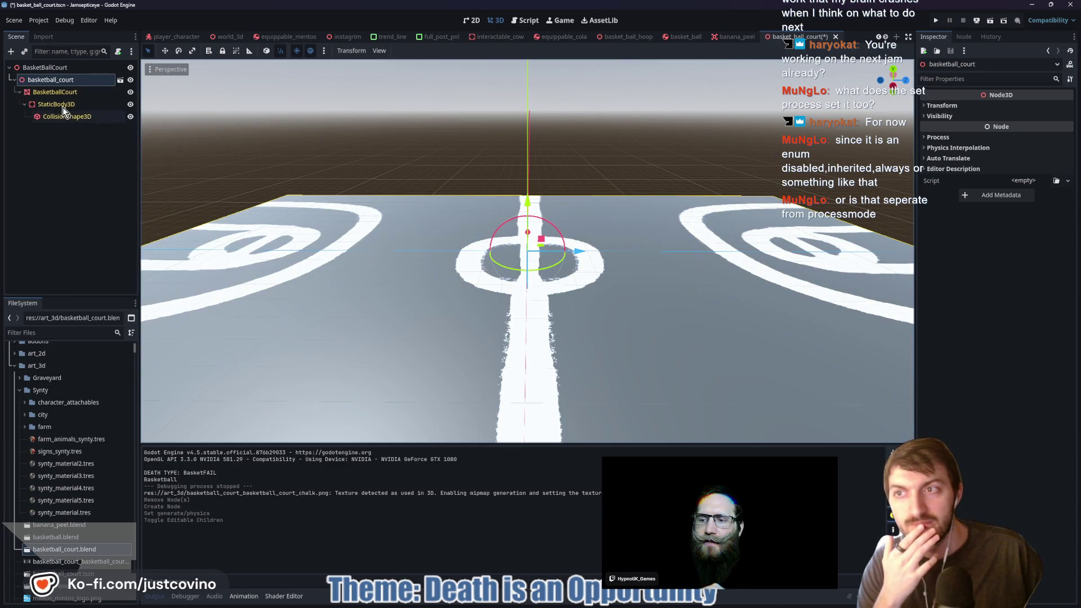
Give the BasketballCourt mesh a new material in Surface Material Override slot 0
{"action": "left_click", "coordinate": [55, 92]}
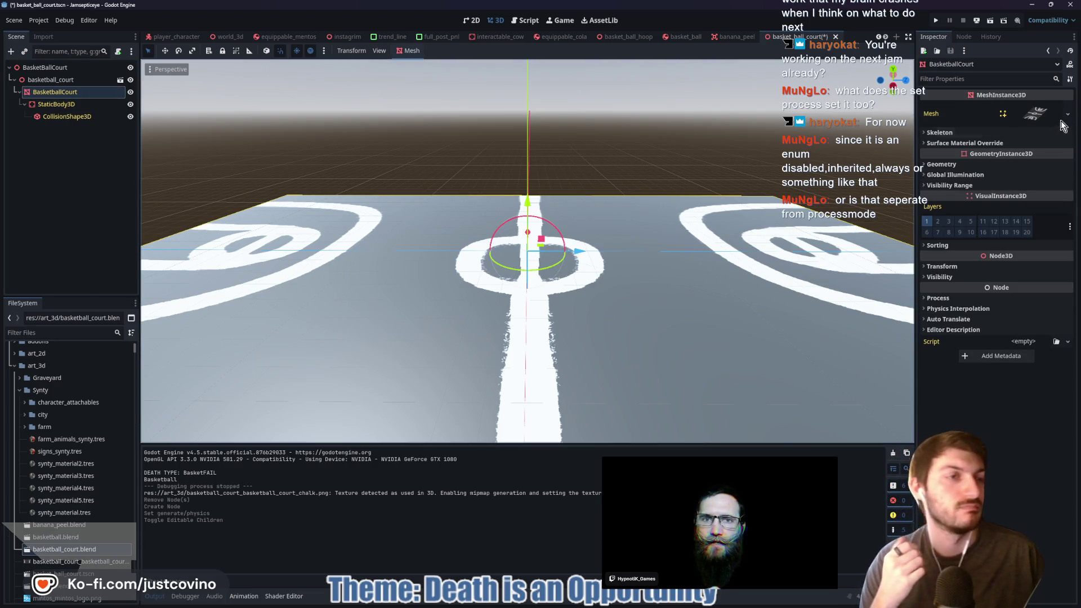
{"action": "left_click", "coordinate": [1038, 116]}
{"action": "left_click", "coordinate": [942, 305]}
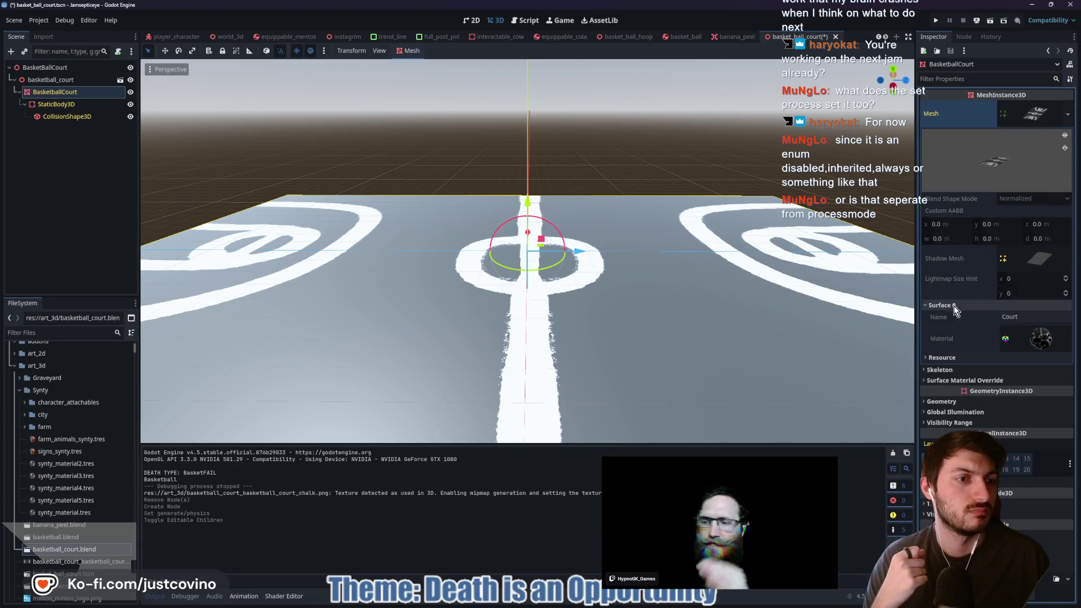
{"action": "left_click", "coordinate": [962, 380]}
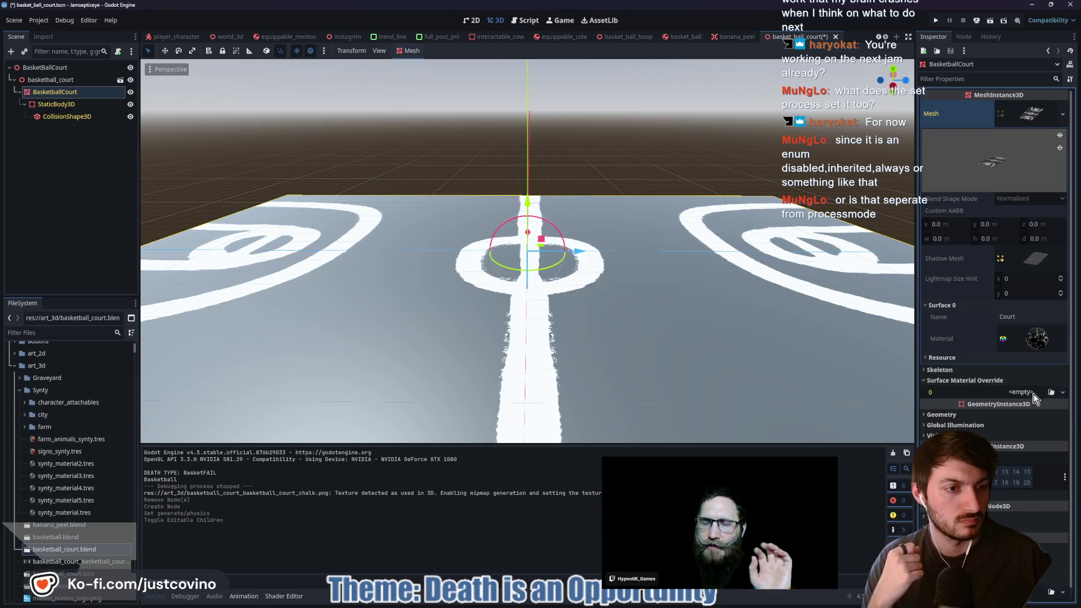
{"action": "left_click", "coordinate": [1062, 399]}
{"action": "left_click", "coordinate": [1037, 470]}
{"action": "left_click", "coordinate": [1031, 399]}
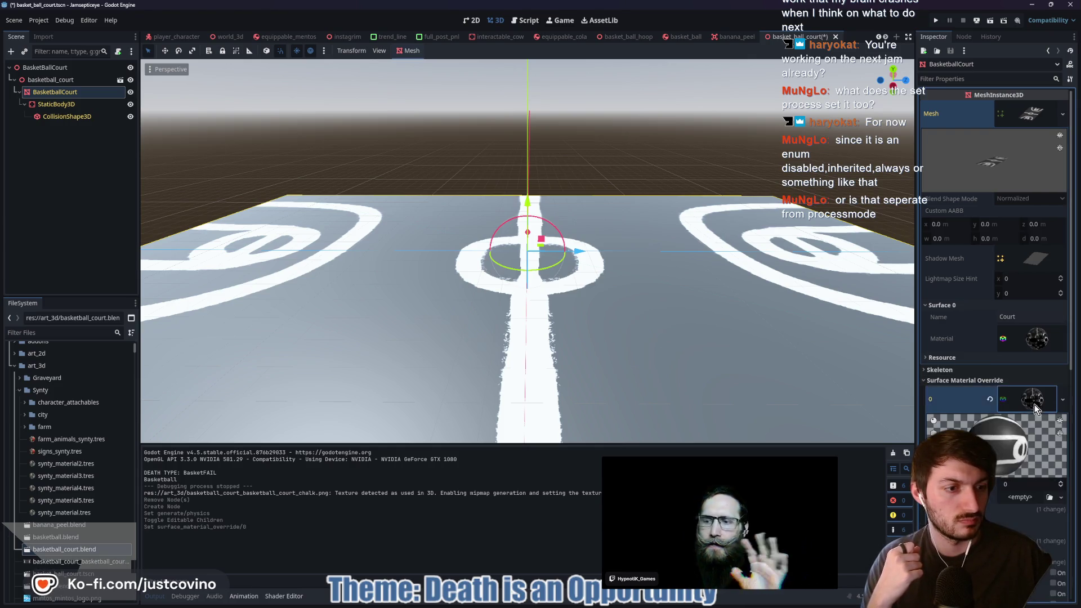
{"action": "scroll", "coordinate": [1024, 409], "scroll_direction": "down", "scroll_amount": 5}
Set the override material's Roughness to 1.0 and turn Normal Map on
{"action": "left_click", "coordinate": [949, 306]}
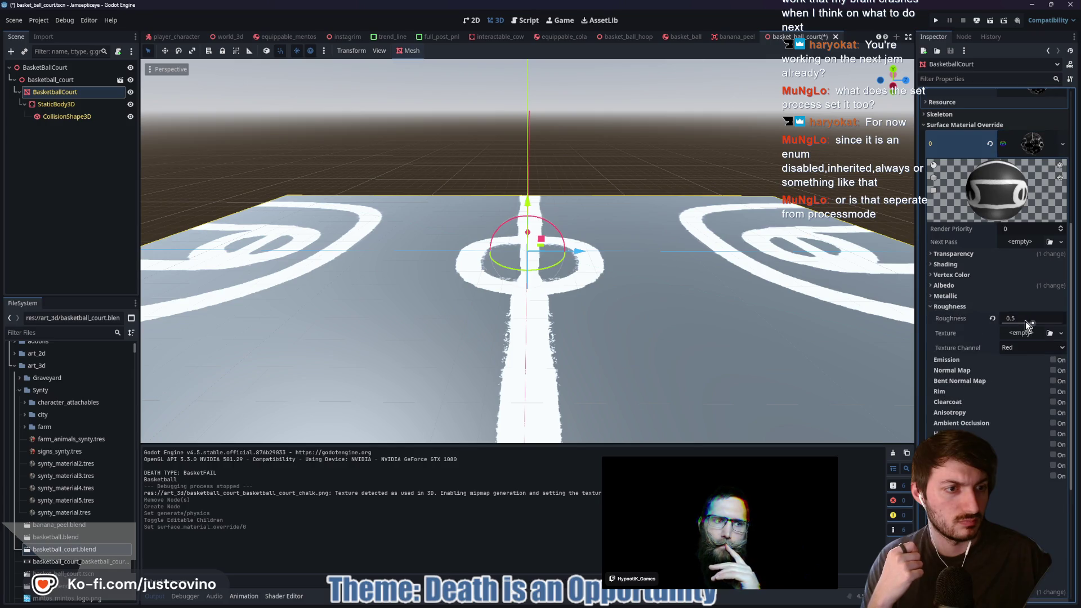
{"action": "left_click_drag", "start_coordinate": [1027, 319], "coordinate": [1079, 325]}
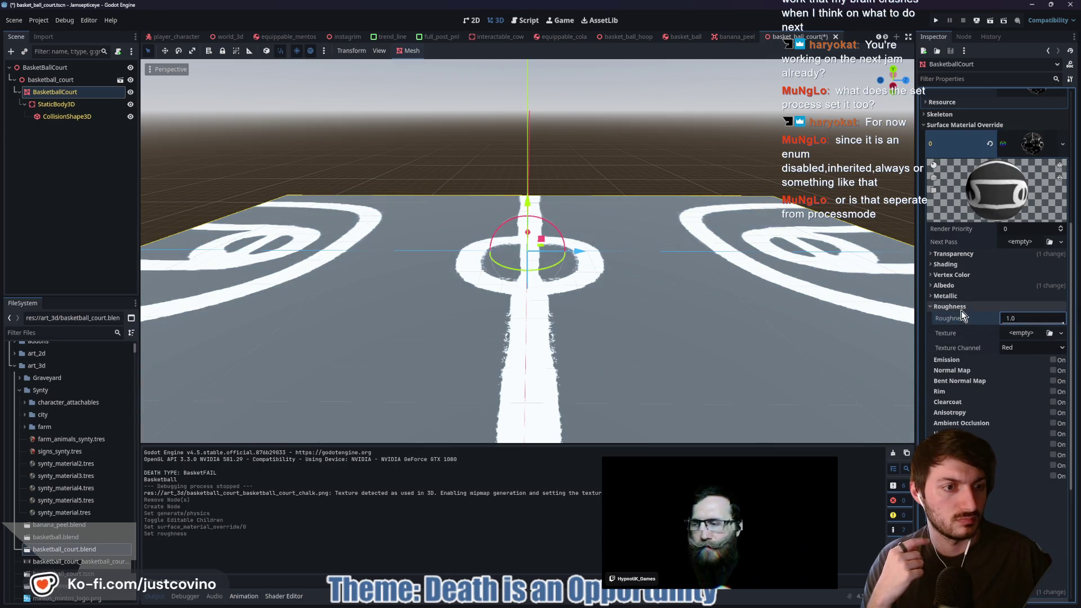
{"action": "left_click", "coordinate": [1015, 335]}
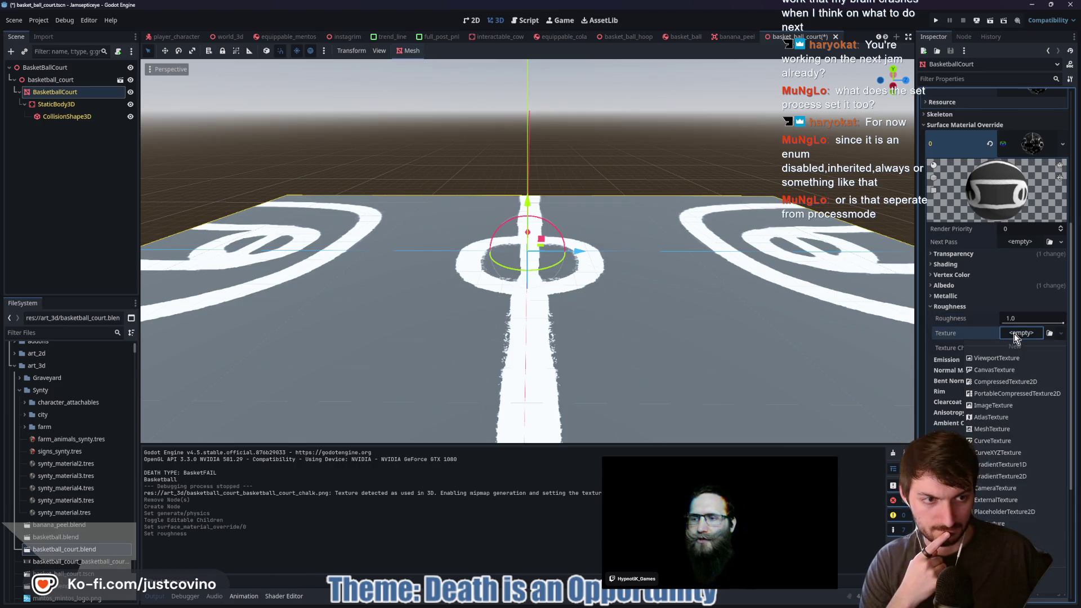
{"action": "key", "text": "Escape"}
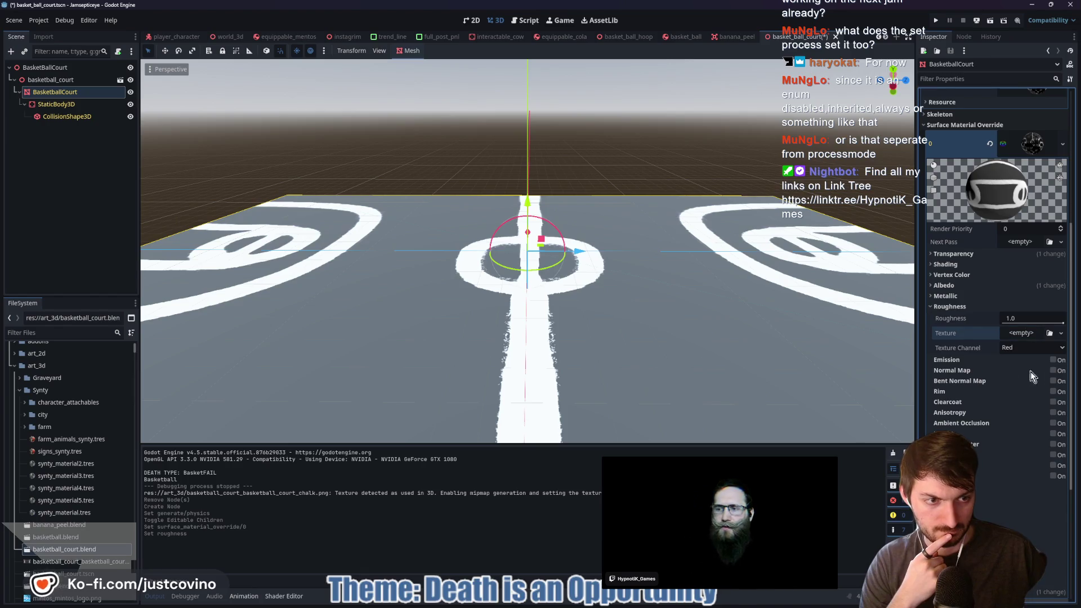
{"action": "left_click", "coordinate": [1053, 371]}
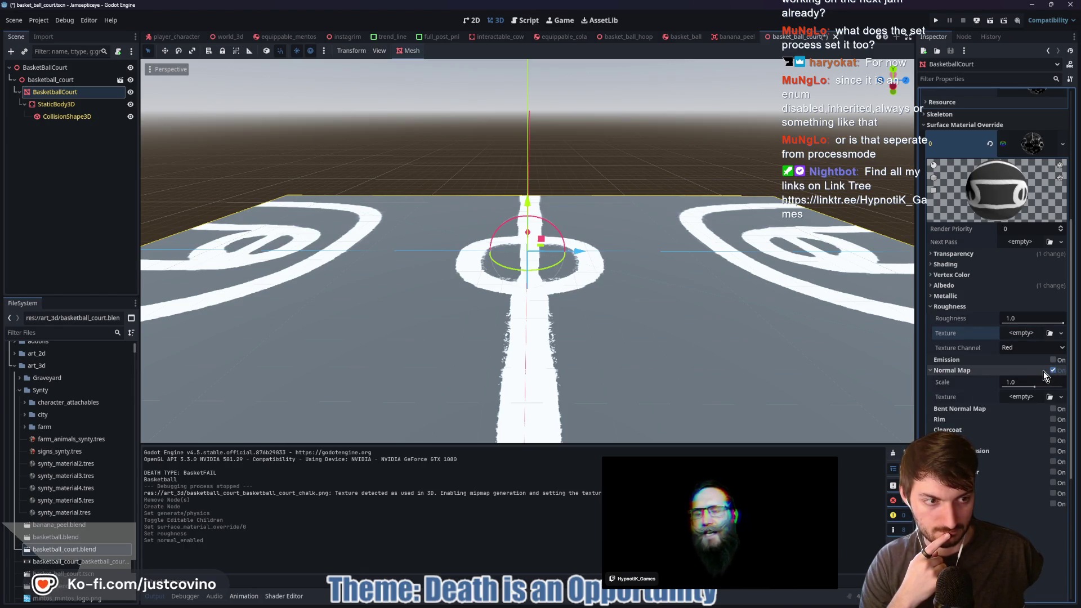
Assign a NoiseTexture2D as the normal map, using a new FastNoiseLite noise
{"action": "left_click", "coordinate": [1022, 397]}
{"action": "left_click", "coordinate": [1041, 549]}
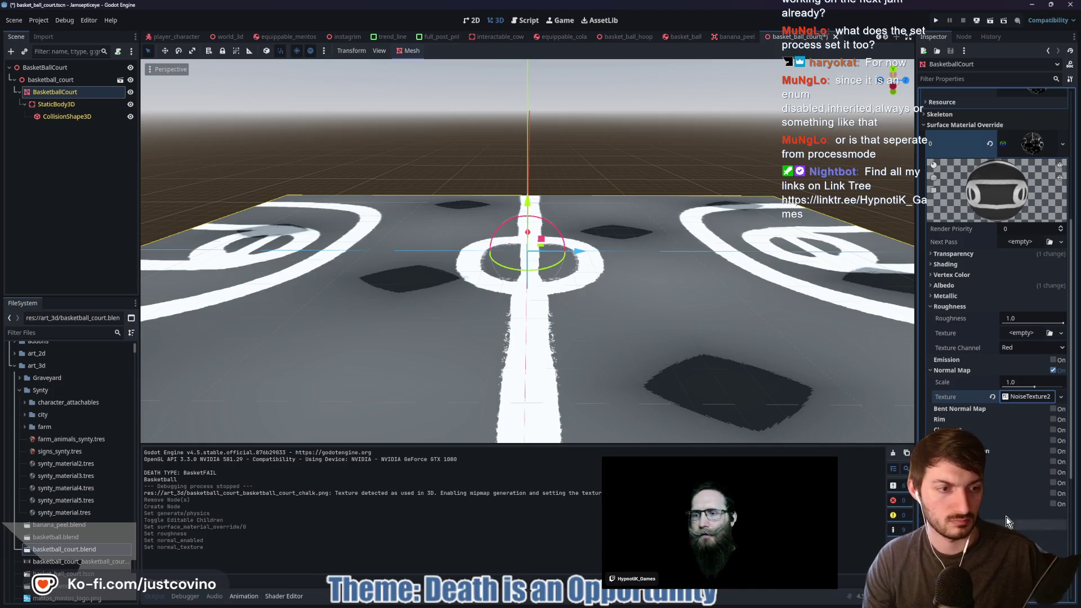
{"action": "left_click", "coordinate": [1029, 397]}
{"action": "scroll", "coordinate": [1013, 428], "scroll_direction": "down", "scroll_amount": 2}
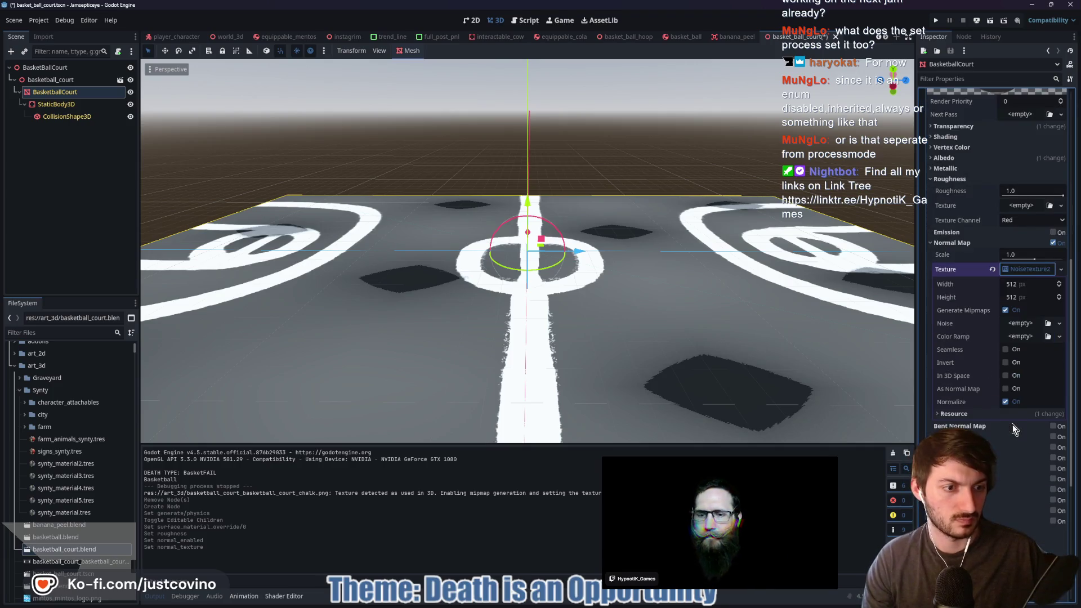
{"action": "left_click", "coordinate": [1019, 323]}
{"action": "left_click", "coordinate": [1039, 349]}
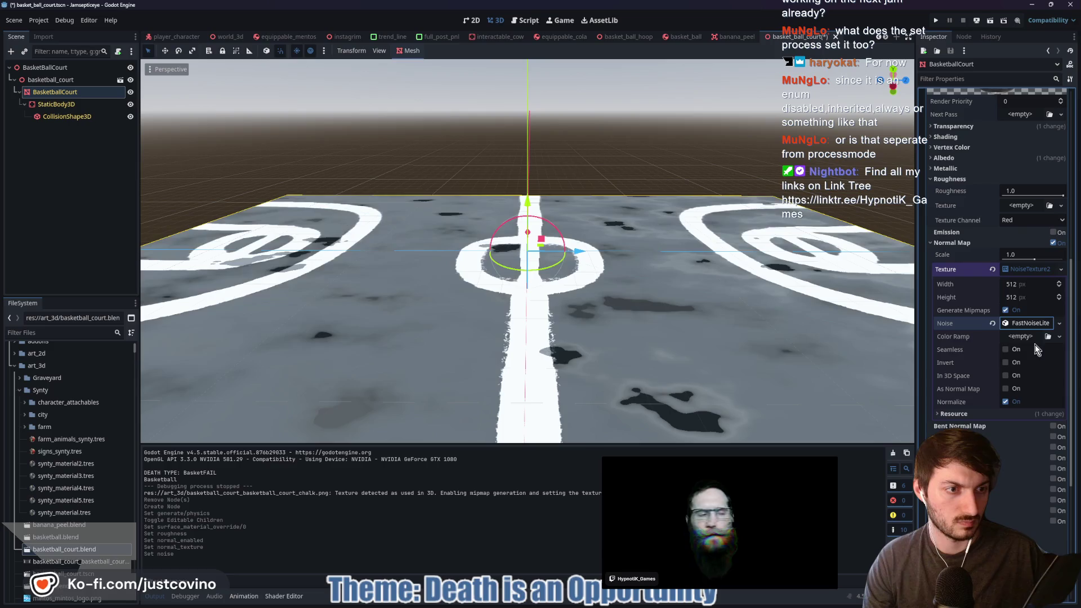
Enable As Normal Map and In 3D Space, and raise noise Frequency to 1.0
{"action": "left_click", "coordinate": [1033, 321]}
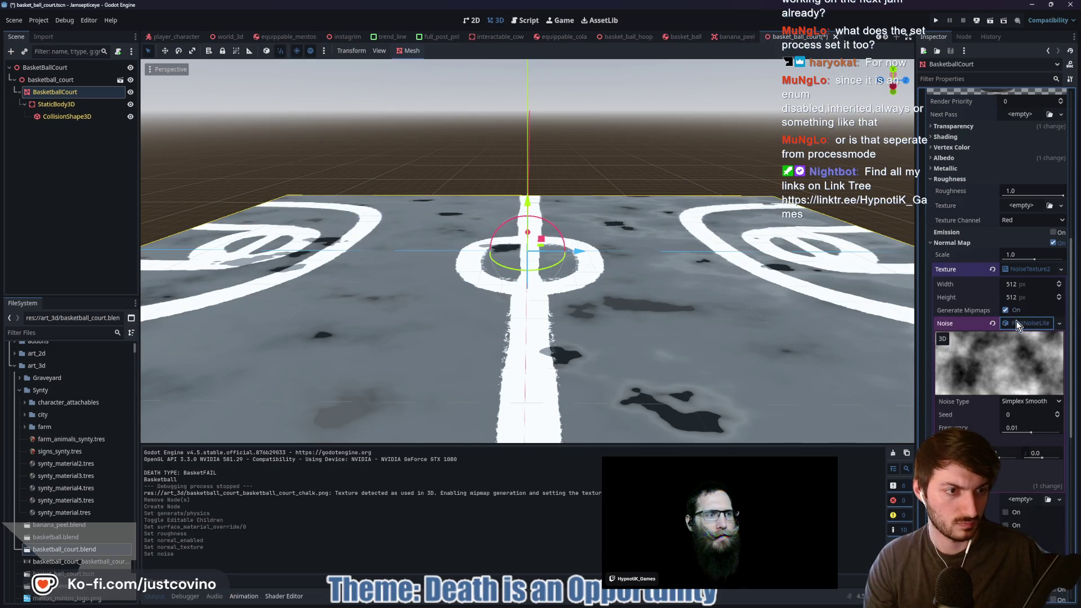
{"action": "scroll", "coordinate": [997, 426], "scroll_direction": "down", "scroll_amount": 2}
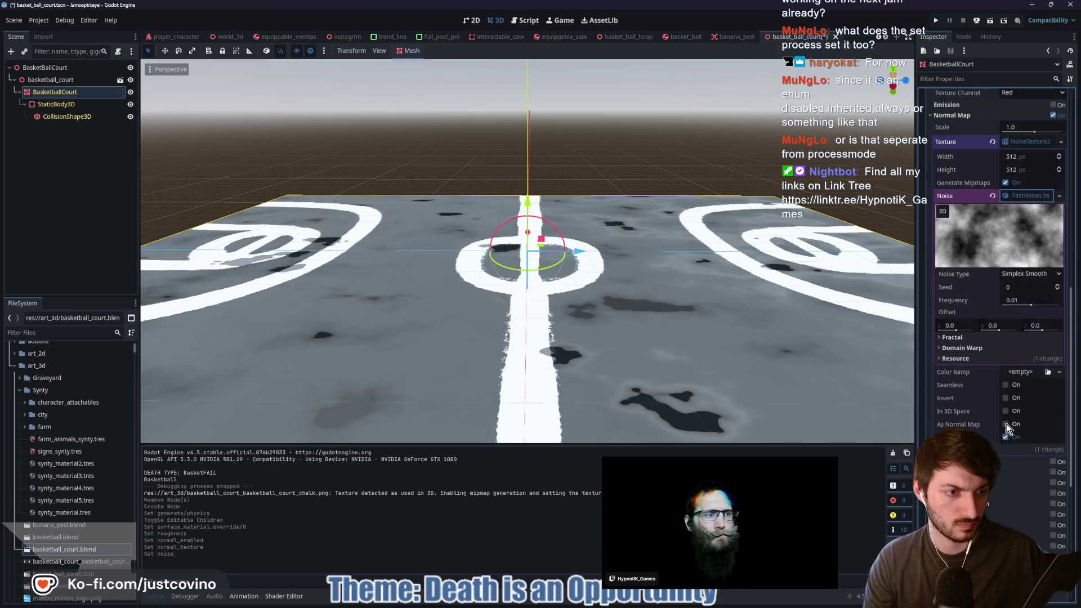
{"action": "left_click", "coordinate": [1006, 425]}
{"action": "left_click", "coordinate": [1006, 411]}
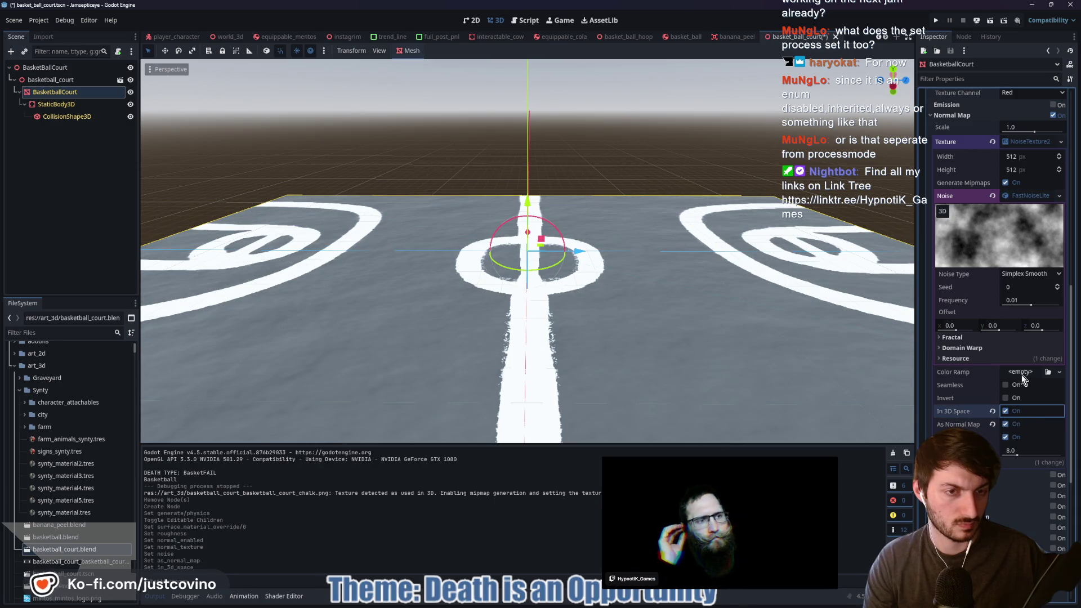
{"action": "left_click_drag", "start_coordinate": [1030, 305], "coordinate": [1079, 313]}
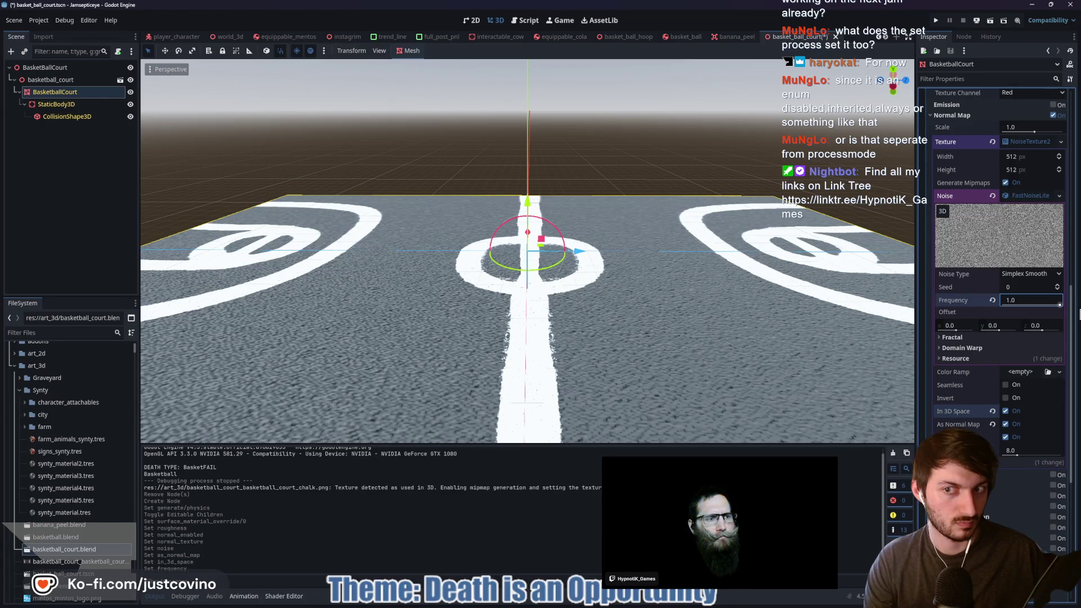
Compare Simplex, Cellular and Perlin noise types, settling on Simplex Smooth
{"action": "left_click", "coordinate": [1041, 274]}
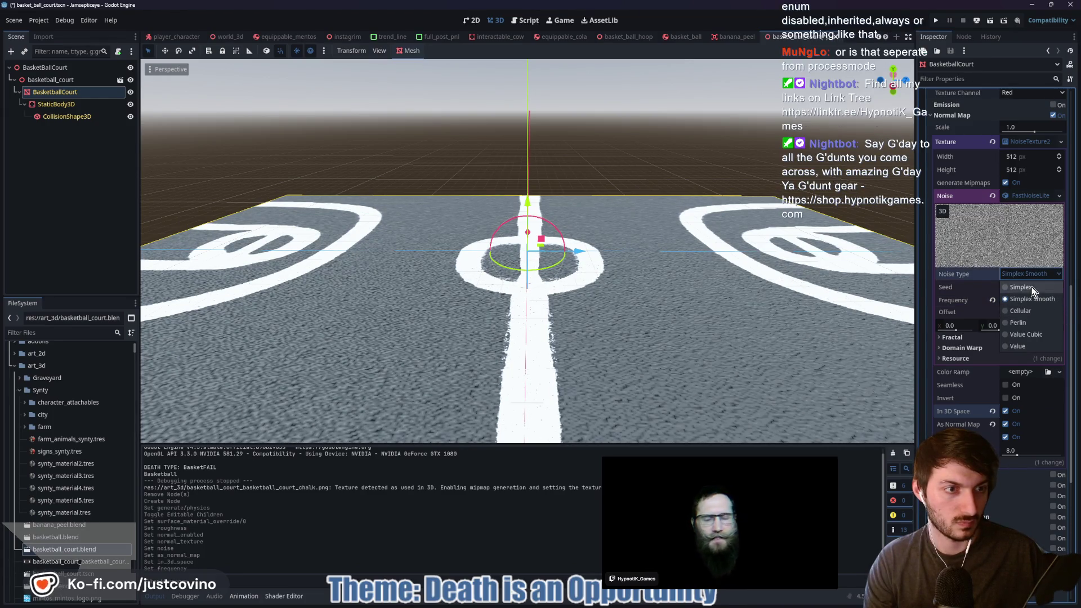
{"action": "left_click", "coordinate": [1031, 286]}
{"action": "left_click", "coordinate": [1037, 273]}
{"action": "left_click", "coordinate": [1039, 312]}
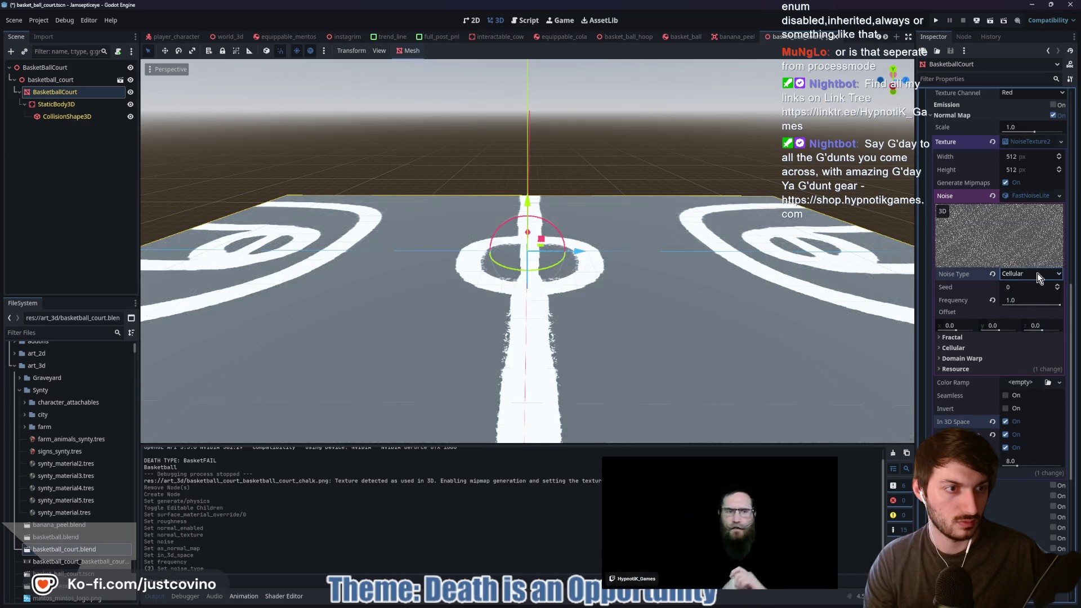
{"action": "left_click", "coordinate": [1037, 276]}
{"action": "left_click", "coordinate": [1029, 323]}
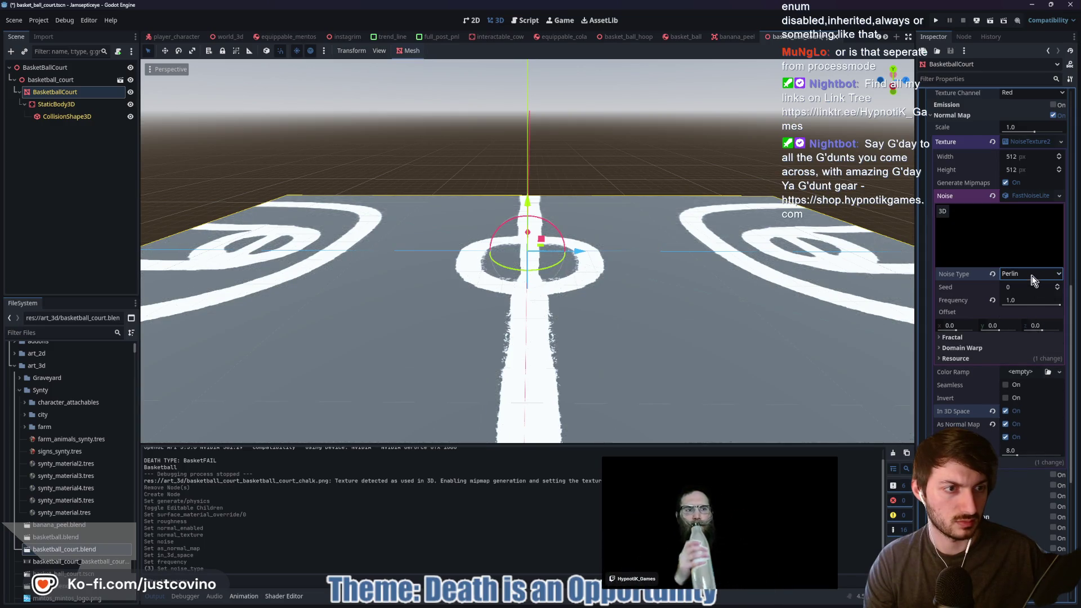
{"action": "left_click", "coordinate": [1030, 274]}
{"action": "left_click", "coordinate": [1032, 301]}
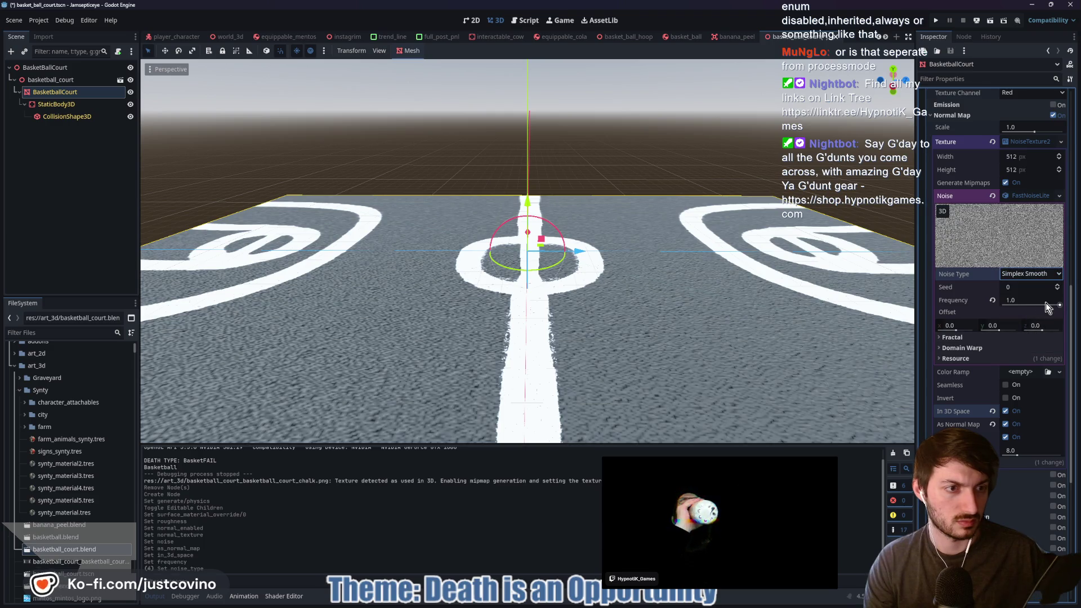
{"action": "left_click_drag", "start_coordinate": [1045, 302], "coordinate": [1038, 302]}
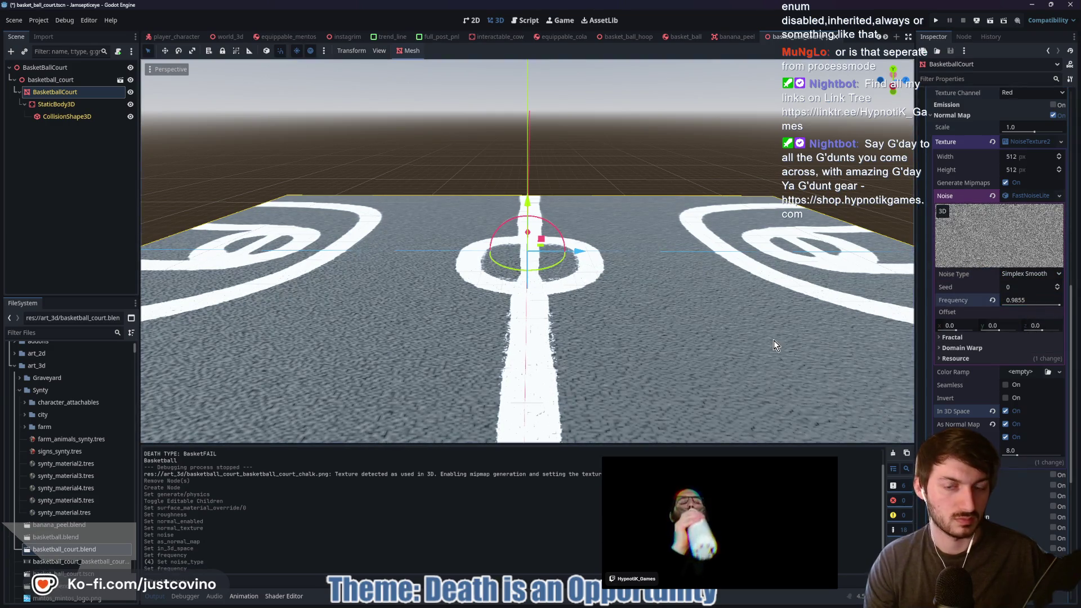
Make the noise texture Seamless, set Frequency to 0.791, and save the court scene
{"action": "scroll", "coordinate": [720, 327], "scroll_direction": "down", "scroll_amount": 5}
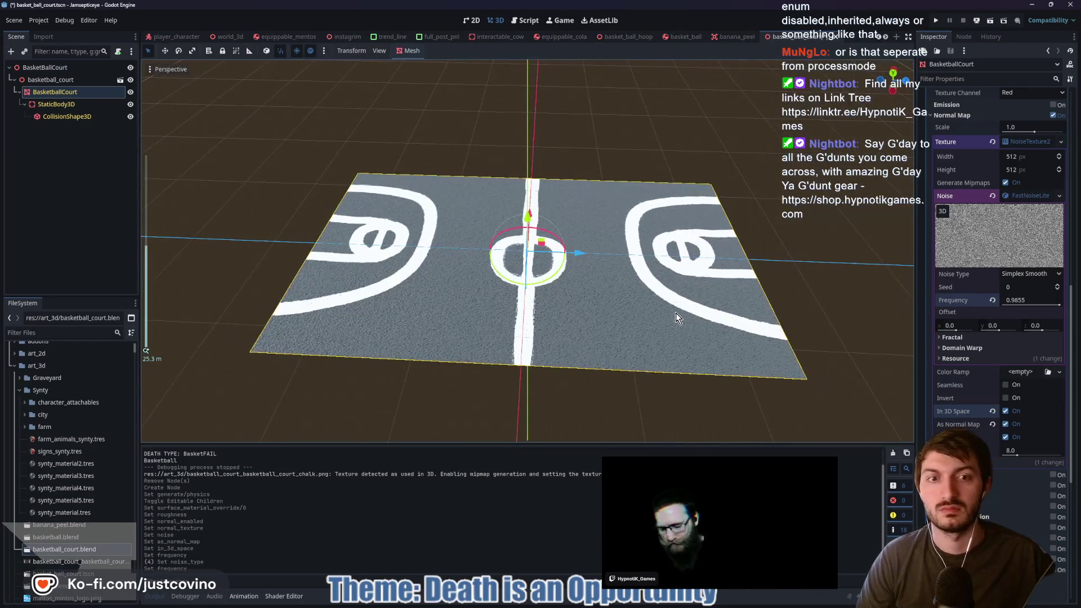
{"action": "scroll", "coordinate": [677, 313], "scroll_direction": "up", "scroll_amount": 4}
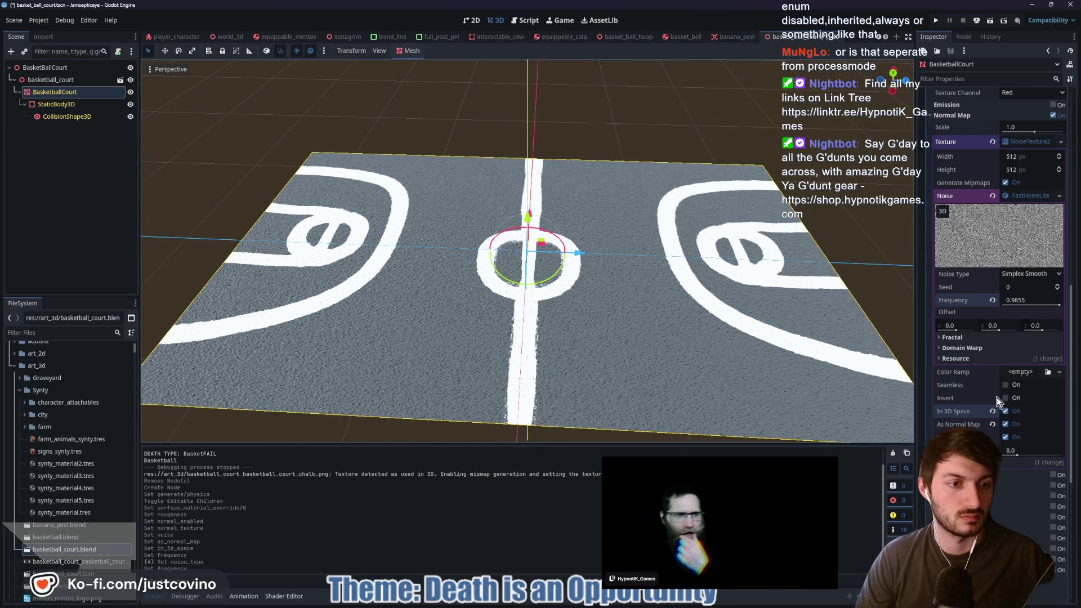
{"action": "left_click", "coordinate": [1028, 384]}
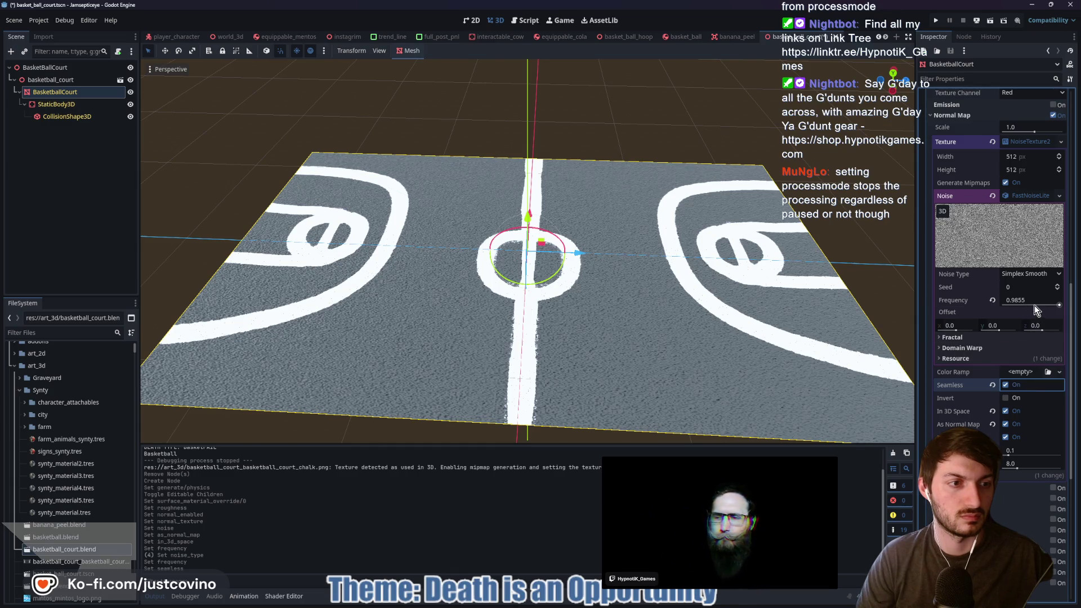
{"action": "left_click_drag", "start_coordinate": [1035, 305], "coordinate": [926, 327]}
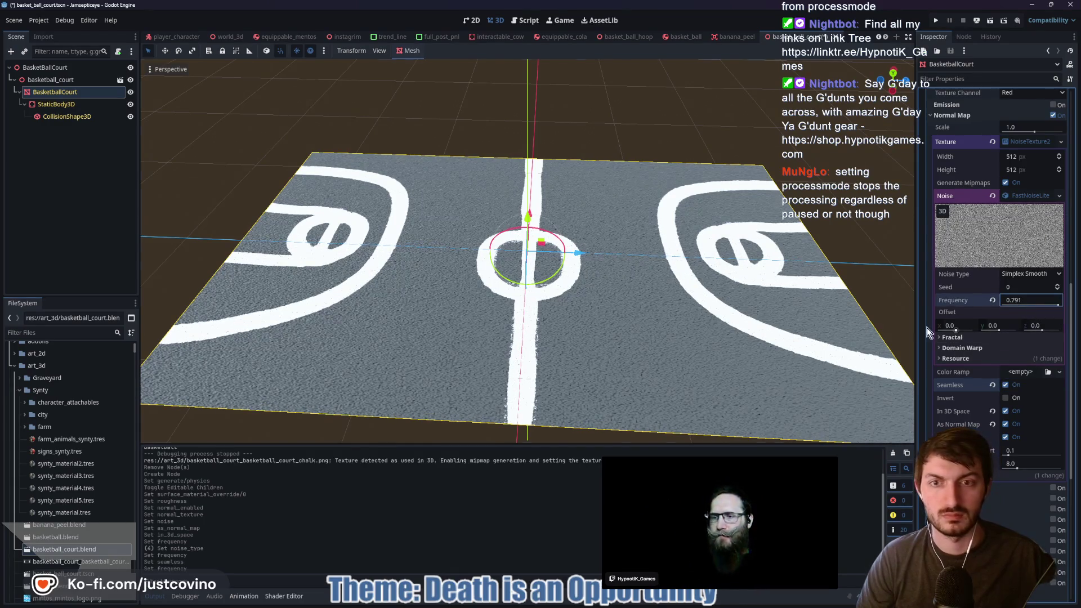
{"action": "key", "text": "ctrl+s"}
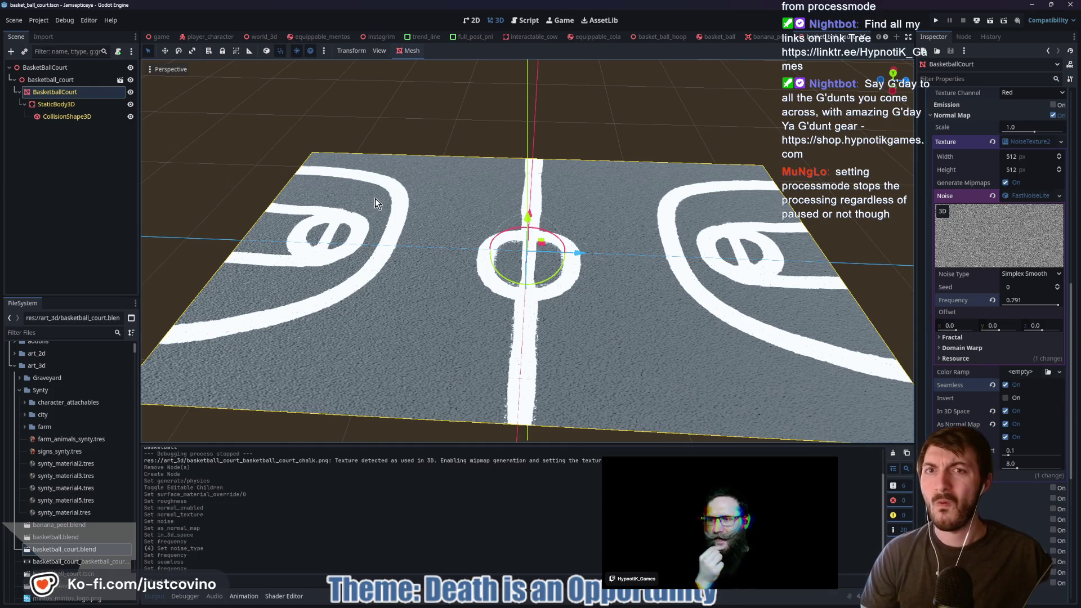
Drag the BasketBallCourt along its Z axis in world_3d, then open the basket_ball scene
{"action": "left_click", "coordinate": [163, 36]}
{"action": "left_click", "coordinate": [270, 37]}
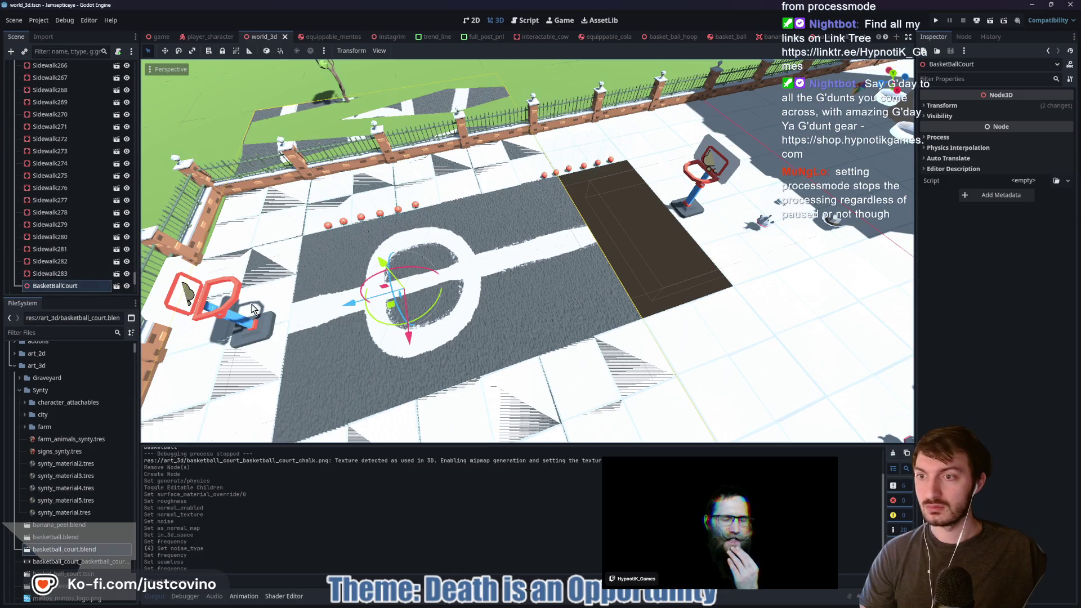
{"action": "mouse_move", "coordinate": [346, 304]}
{"action": "left_mouse_down"}
{"action": "mouse_move", "coordinate": [404, 311]}
{"action": "mouse_move", "coordinate": [554, 289]}
{"action": "mouse_move", "coordinate": [557, 279]}
{"action": "left_mouse_up"}
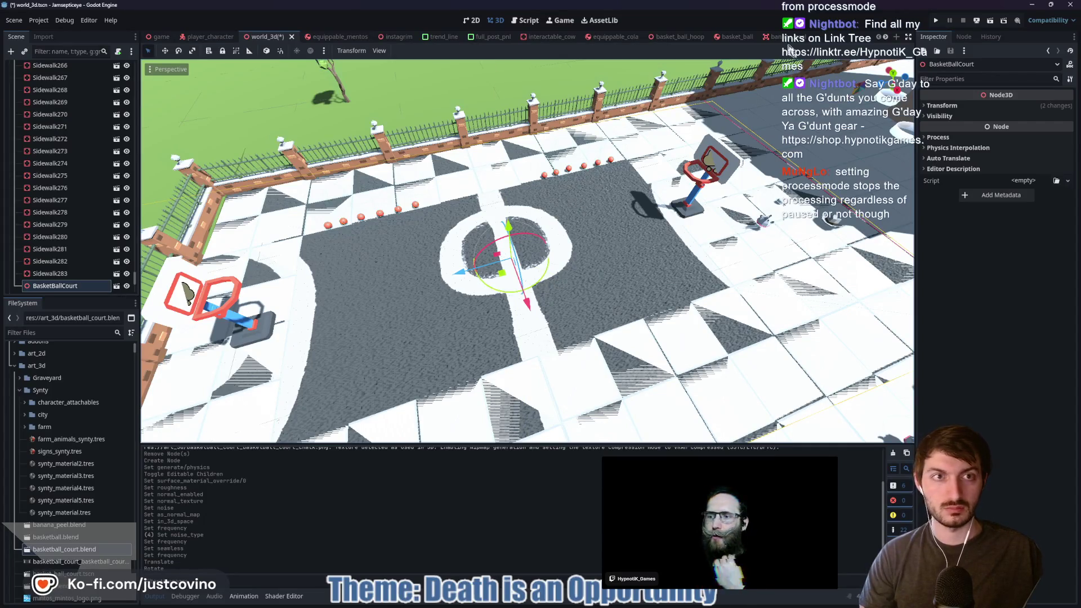
{"action": "left_click", "coordinate": [727, 37]}
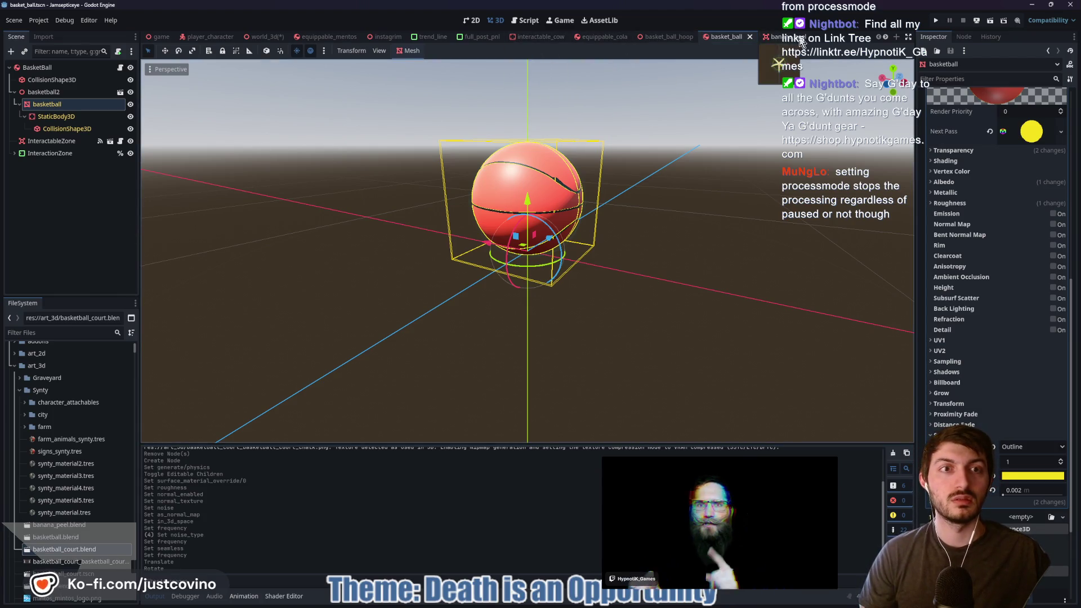
Scale the basketball_court root node to 0.5 and save the basket_ball_court scene
{"action": "scroll", "coordinate": [782, 39], "scroll_direction": "down", "scroll_amount": 3}
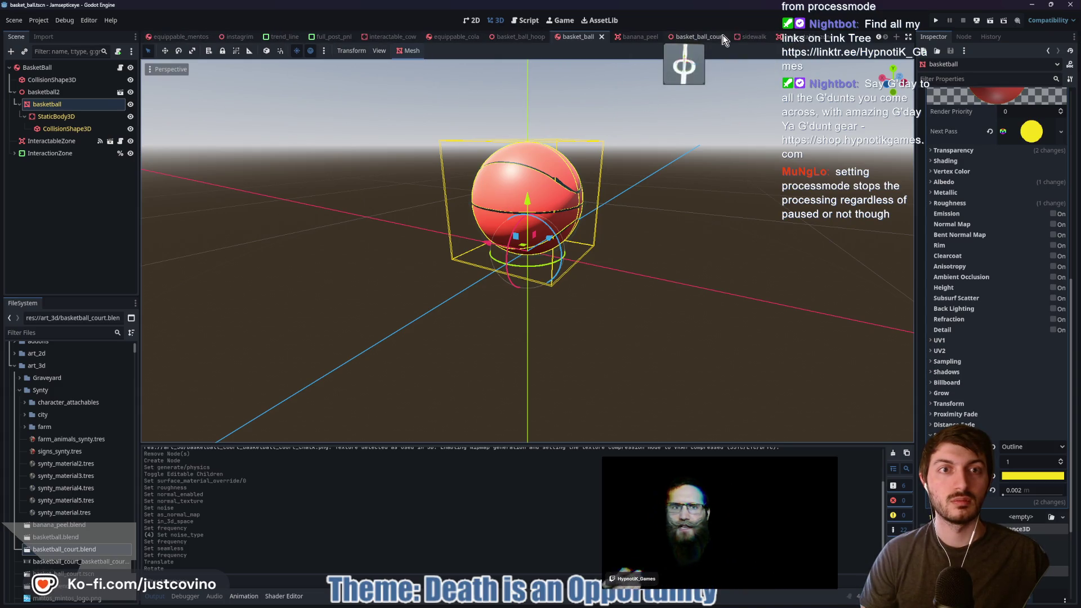
{"action": "left_click", "coordinate": [703, 37]}
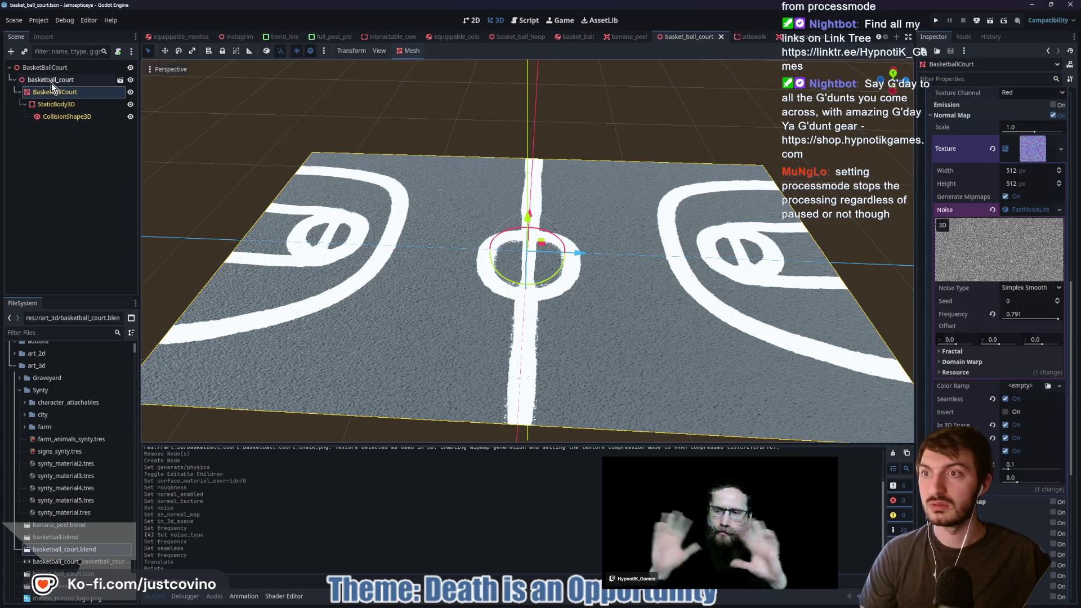
{"action": "left_click", "coordinate": [51, 79]}
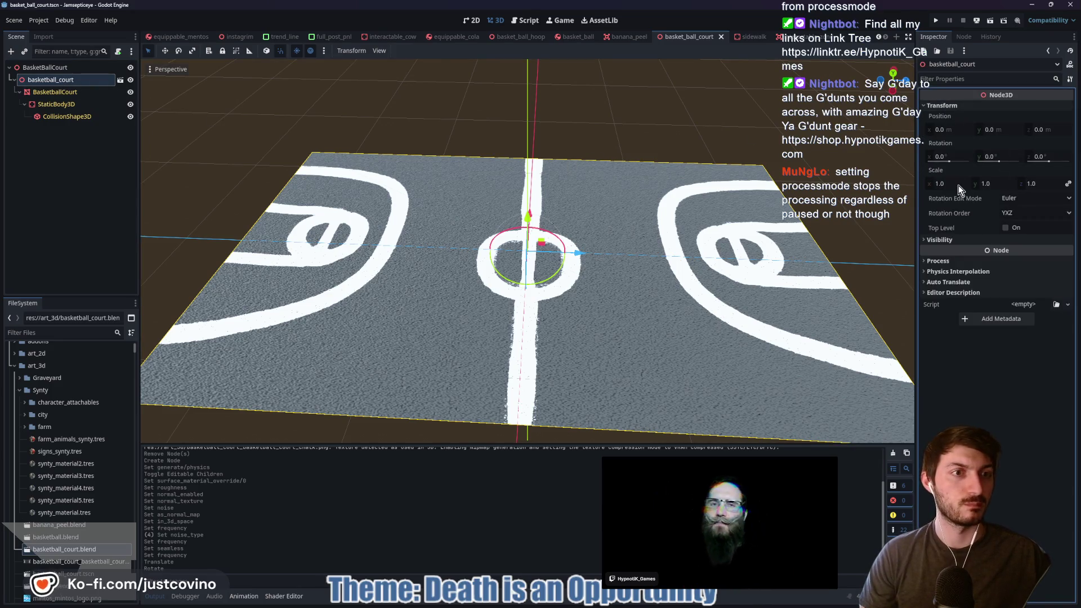
{"action": "left_click", "coordinate": [958, 184]}
{"action": "type", "text": ".5"}
{"action": "key", "text": "Return"}
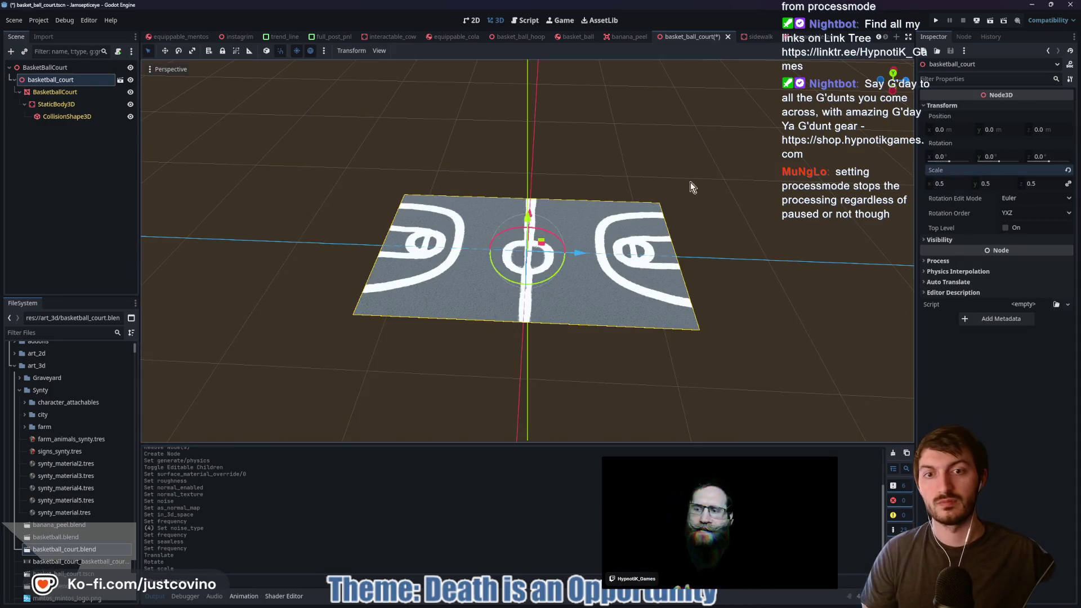
{"action": "key", "text": "ctrl+s"}
{"action": "scroll", "coordinate": [203, 38], "scroll_direction": "up", "scroll_amount": 3}
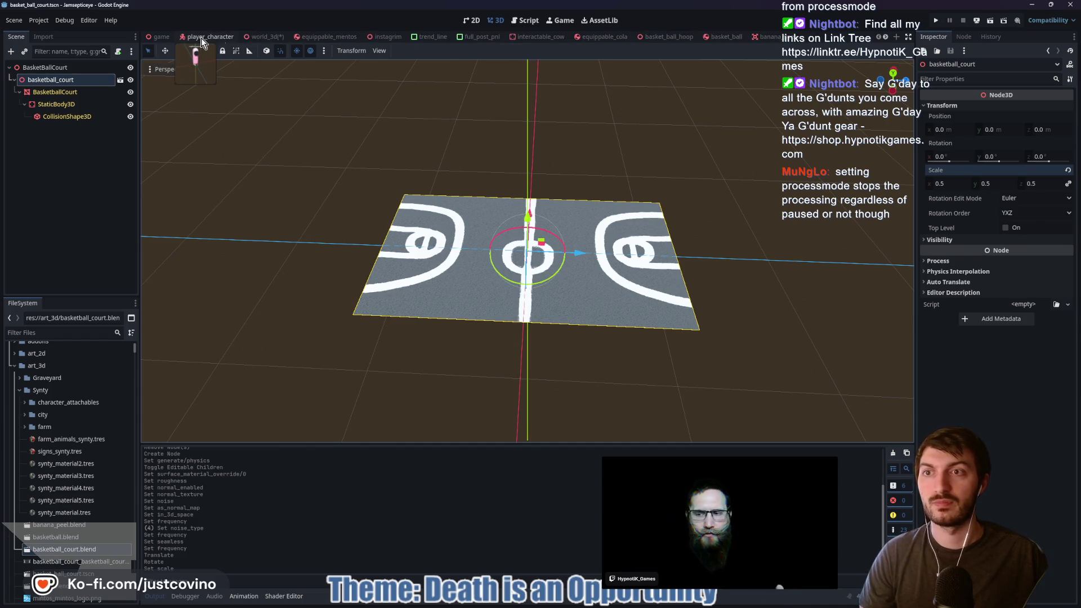
In world_3d, nudge the court along Z and set its Y rotation back to 0
{"action": "left_click", "coordinate": [262, 35]}
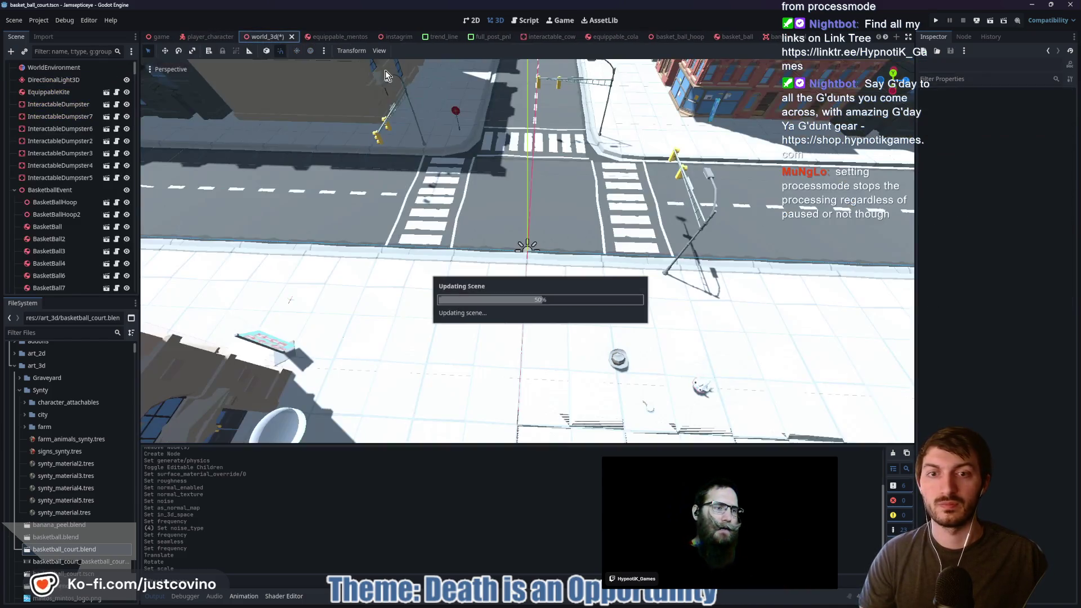
{"action": "left_click_drag", "start_coordinate": [464, 278], "coordinate": [454, 274]}
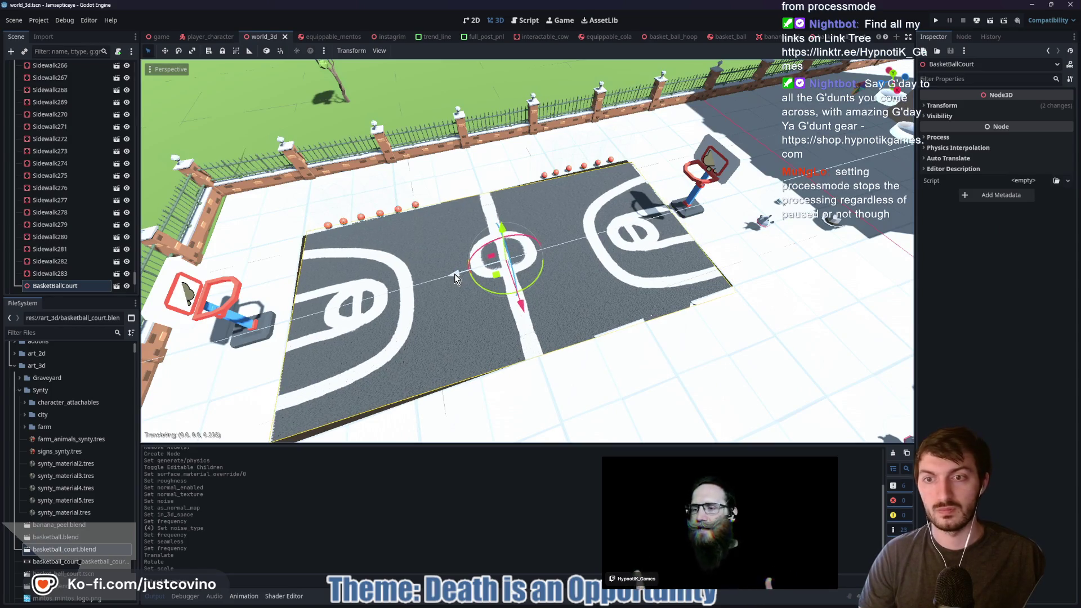
{"action": "left_click_drag", "start_coordinate": [533, 288], "coordinate": [537, 270]}
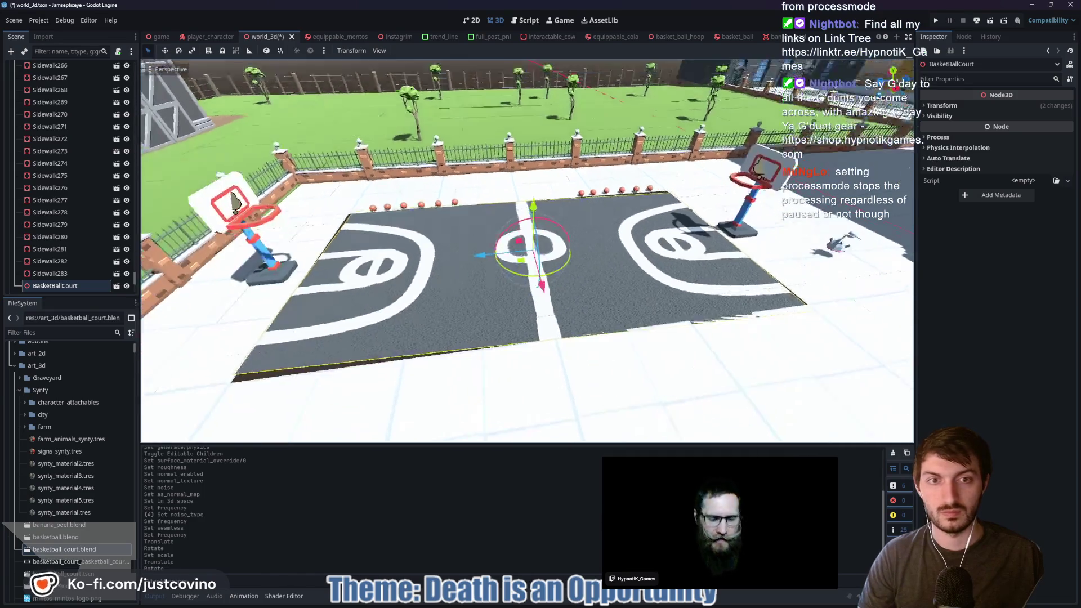
{"action": "key", "text": "w"}
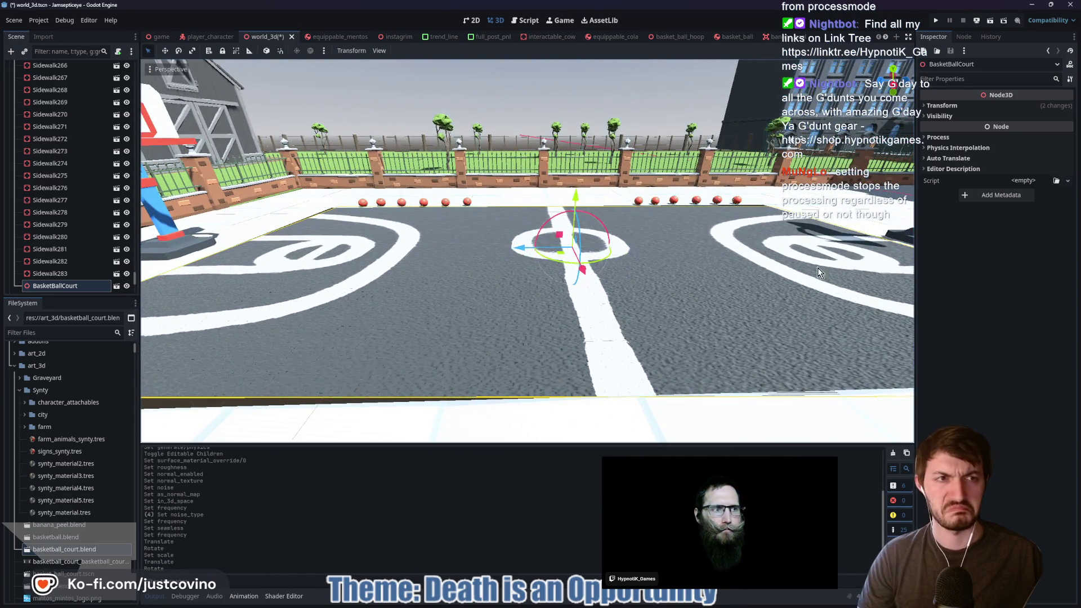
{"action": "left_click", "coordinate": [1041, 105]}
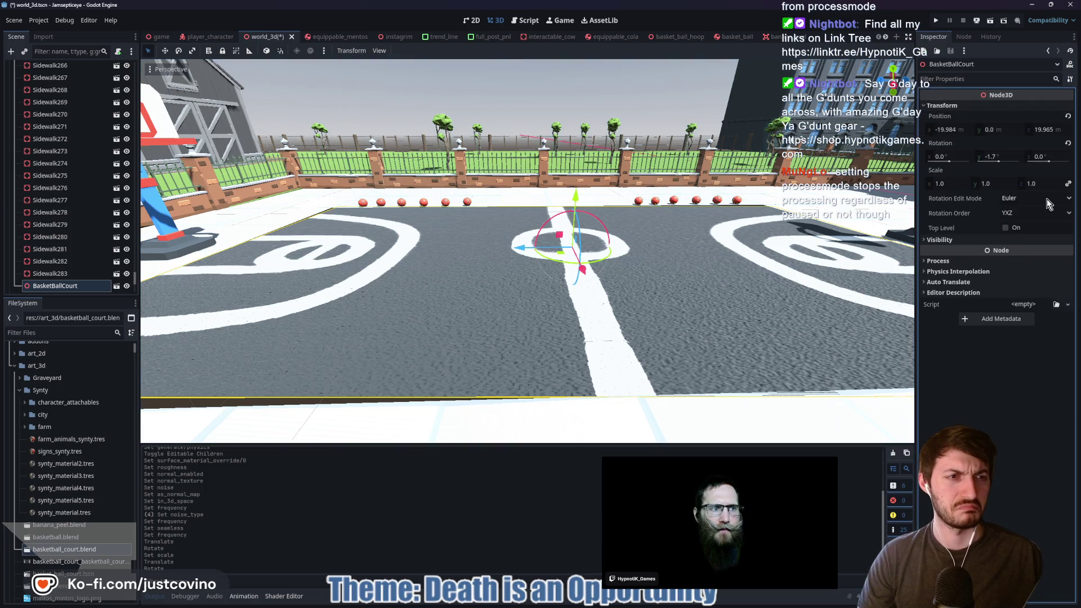
{"action": "left_click", "coordinate": [1000, 158]}
{"action": "type", "text": "0"}
{"action": "key", "text": "Return"}
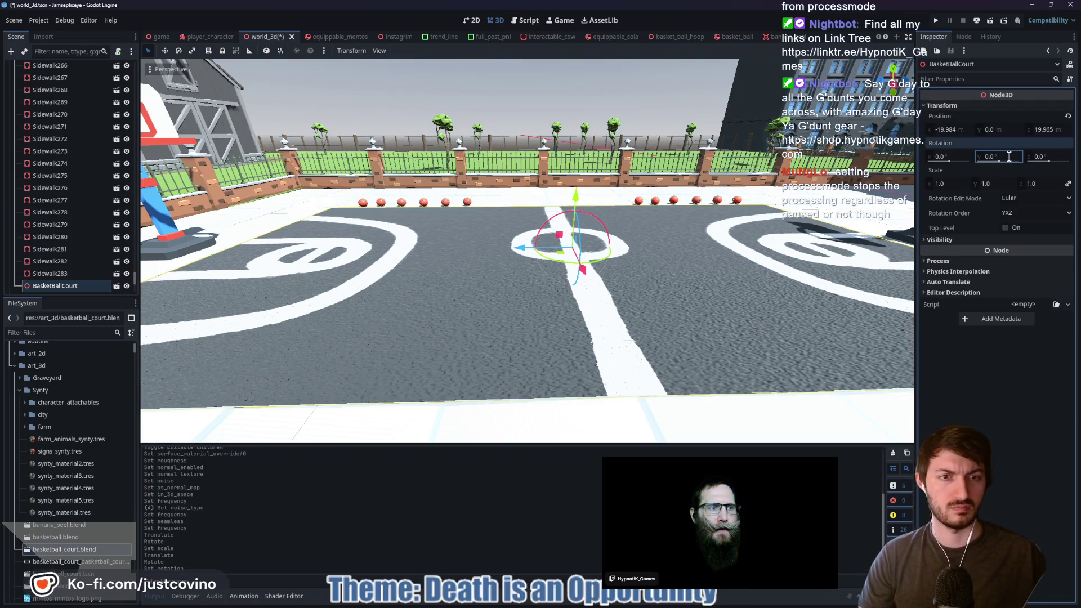
Fly around the court to inspect the hoop, logo and centre circle, cancelling a stray move
{"action": "key", "text": "w"}
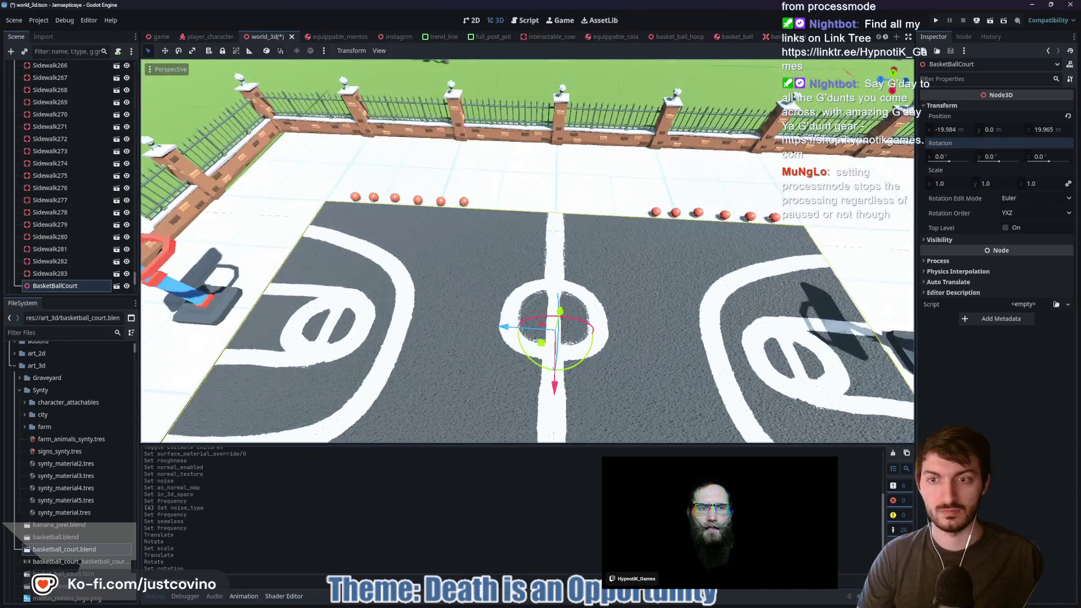
{"action": "key", "text": "s"}
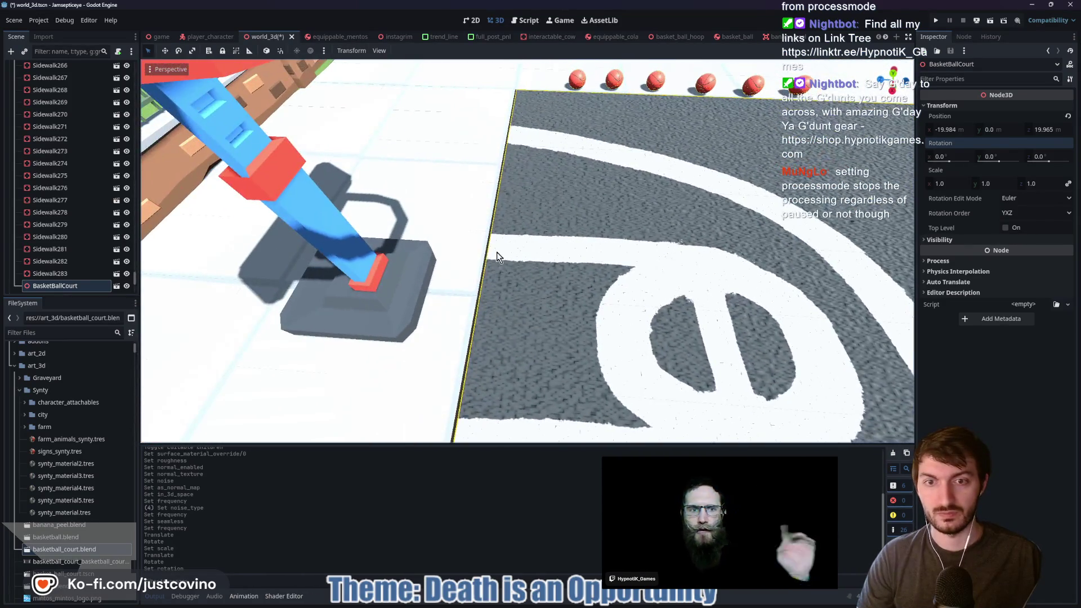
{"action": "key", "text": "w"}
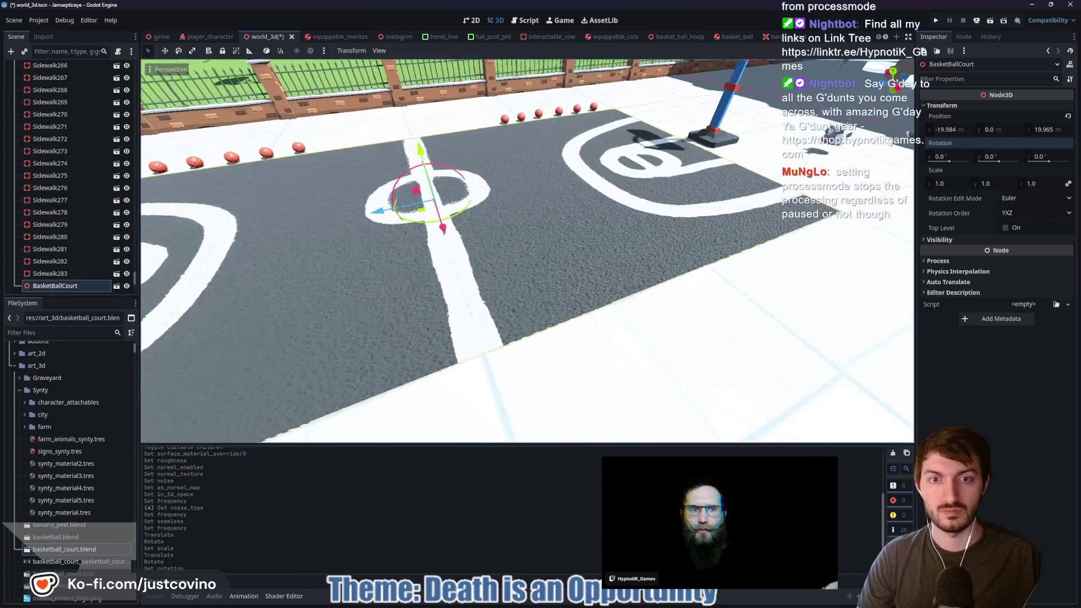
{"action": "key", "text": "w"}
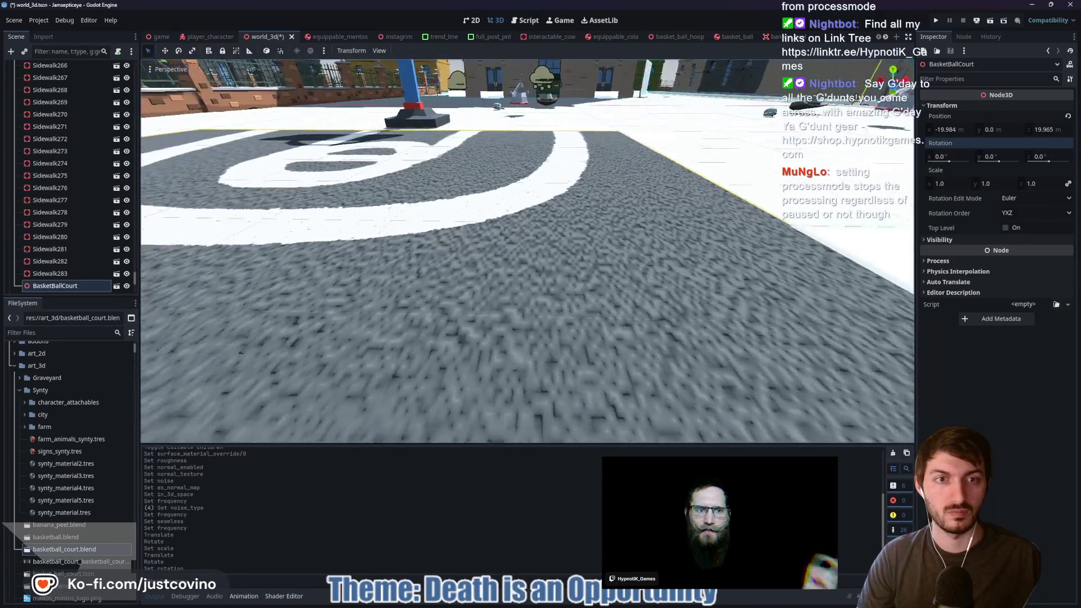
{"action": "key", "text": "q"}
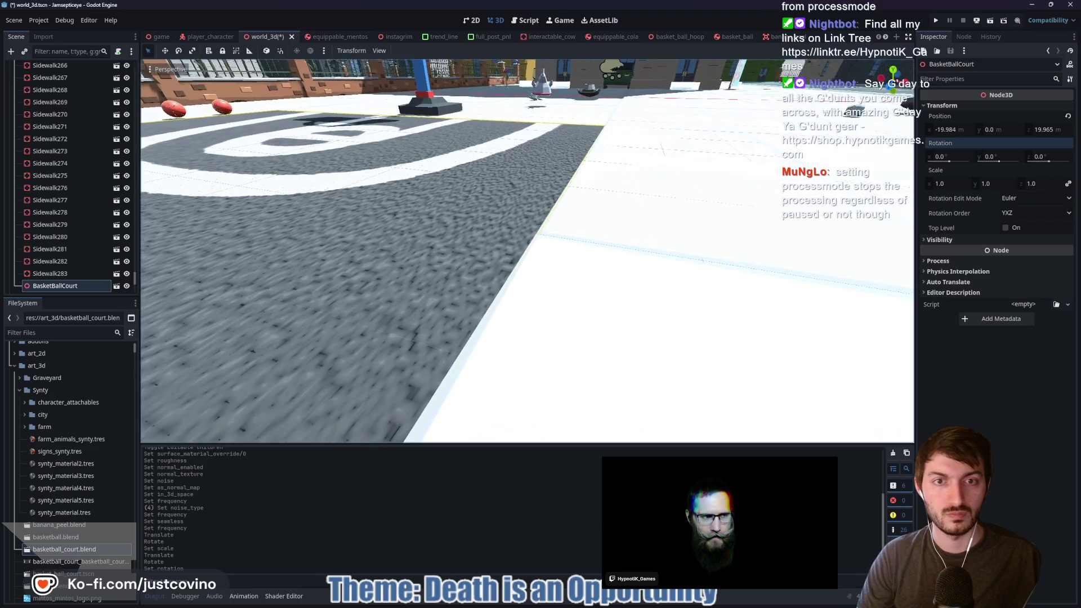
{"action": "key", "text": "e"}
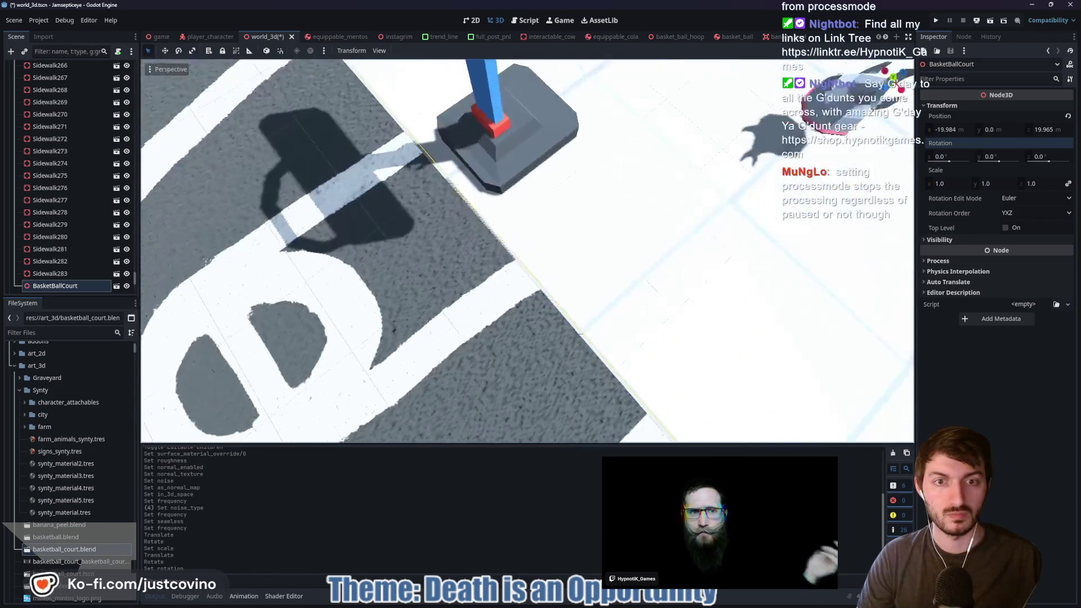
{"action": "key", "text": "s"}
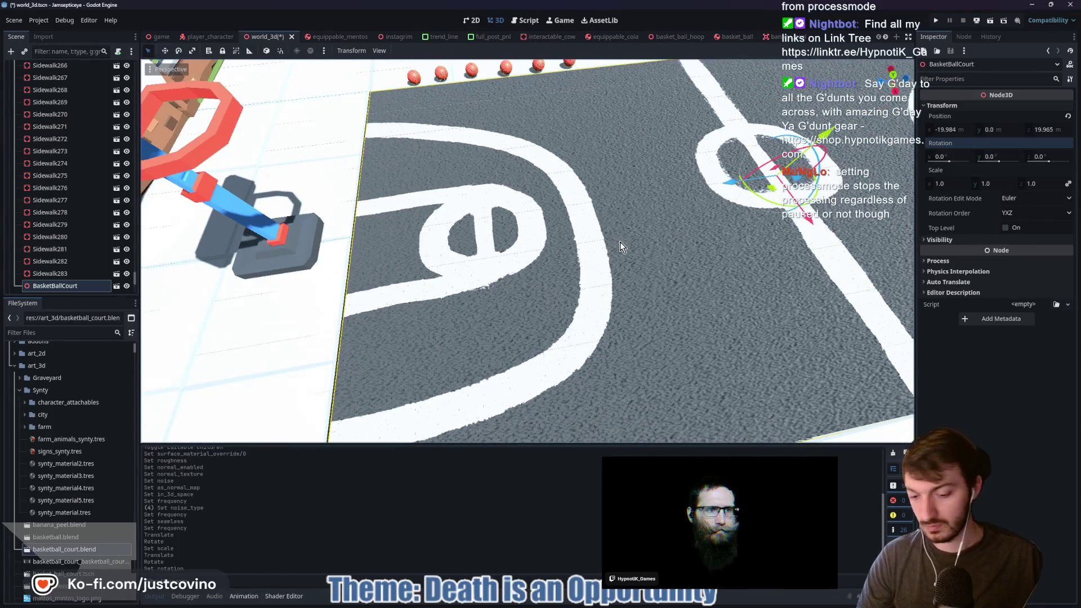
{"action": "key", "text": "g"}
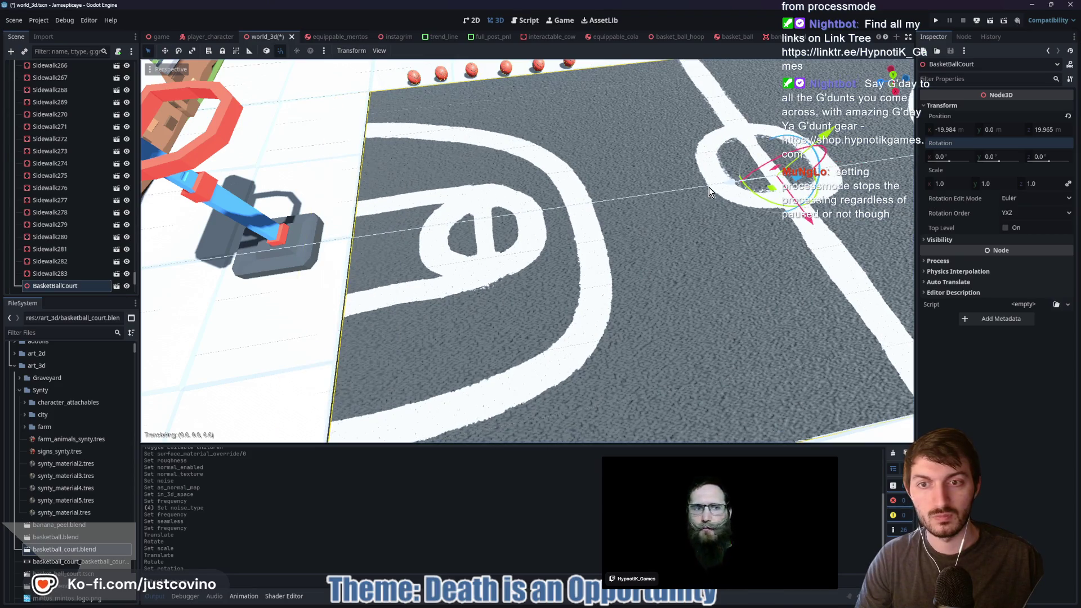
{"action": "right_click", "coordinate": [708, 187]}
{"action": "left_click_drag", "start_coordinate": [708, 186], "coordinate": [645, 238]}
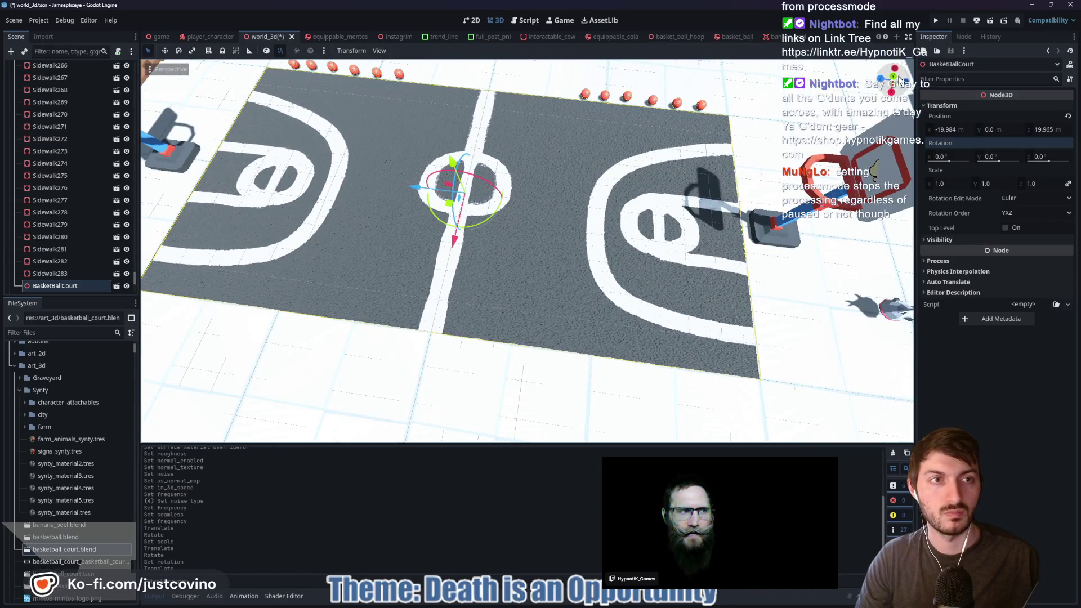
From the top orthogonal view, set the court's Position Z to 19.995
{"action": "key", "text": "KP_7"}
{"action": "scroll", "coordinate": [586, 250], "scroll_direction": "down", "scroll_amount": 4}
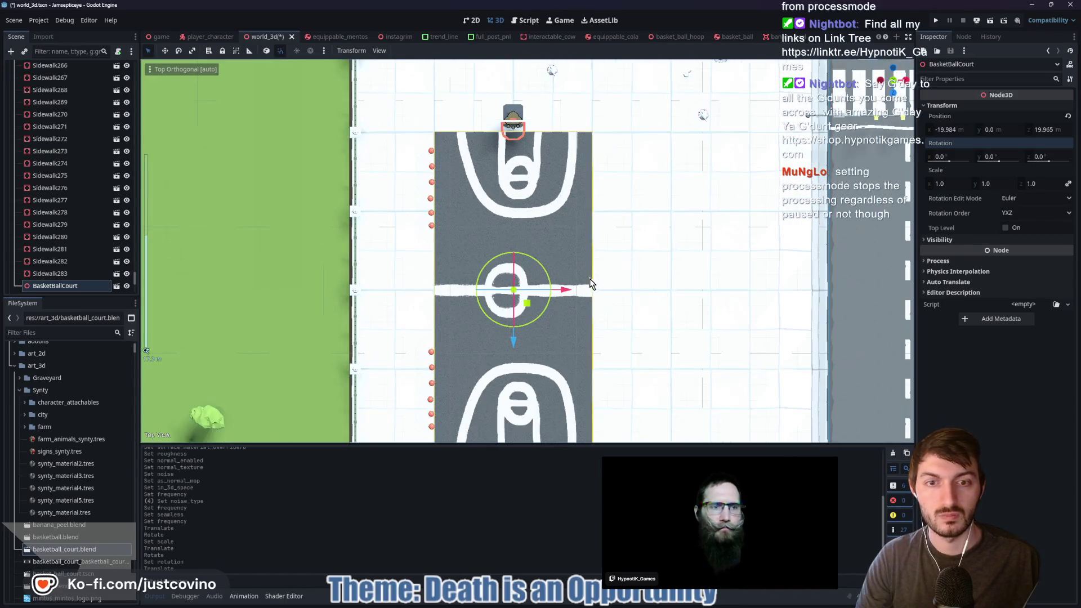
{"action": "scroll", "coordinate": [559, 322], "scroll_direction": "up", "scroll_amount": 5}
{"action": "mouse_move", "coordinate": [564, 386]}
{"action": "left_mouse_down"}
{"action": "mouse_move", "coordinate": [582, 144]}
{"action": "mouse_move", "coordinate": [580, 165]}
{"action": "left_mouse_up"}
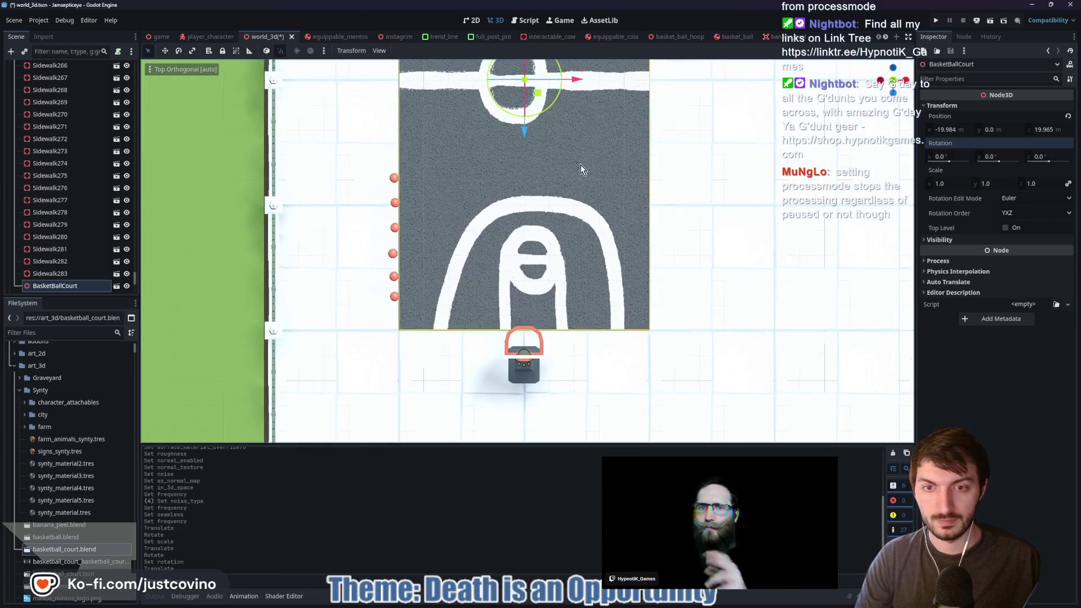
{"action": "left_click", "coordinate": [950, 132]}
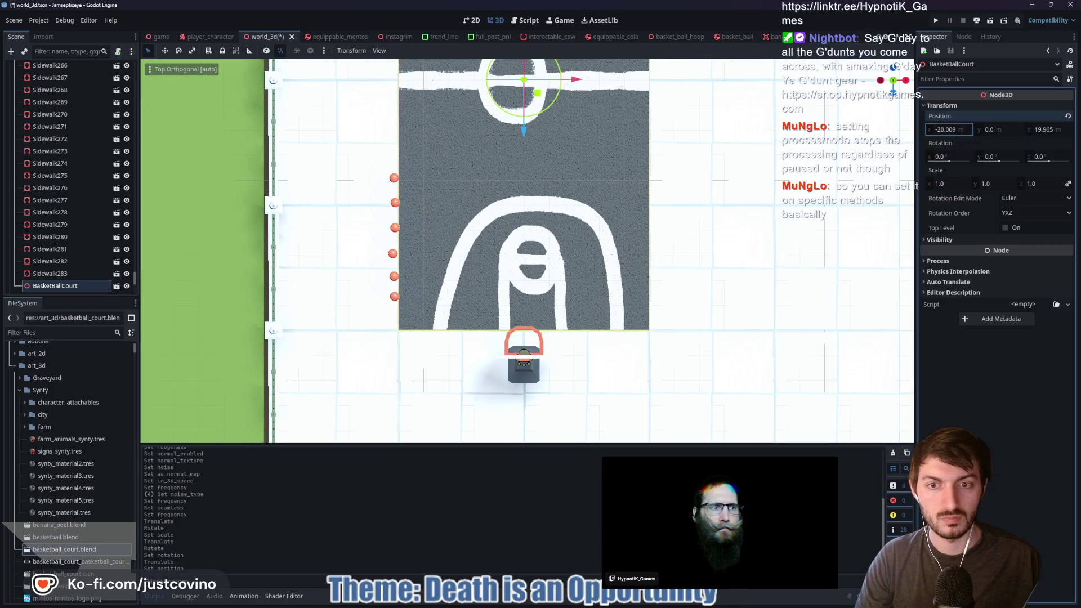
{"action": "type", "text": "-19.984"}
{"action": "left_click", "coordinate": [1042, 132]}
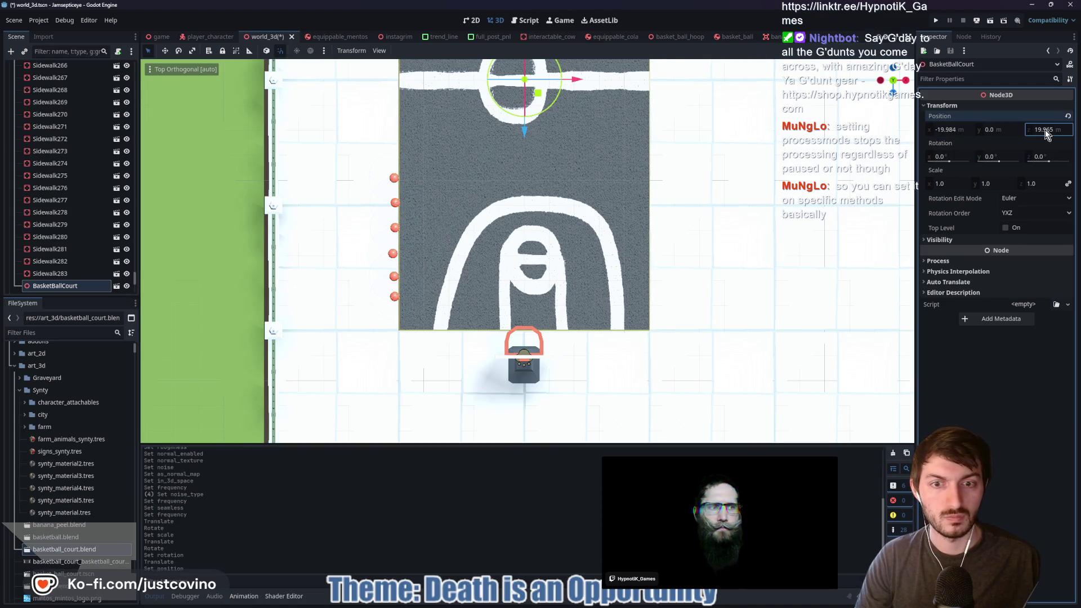
{"action": "left_click_drag", "start_coordinate": [1046, 133], "coordinate": [1046, 133]}
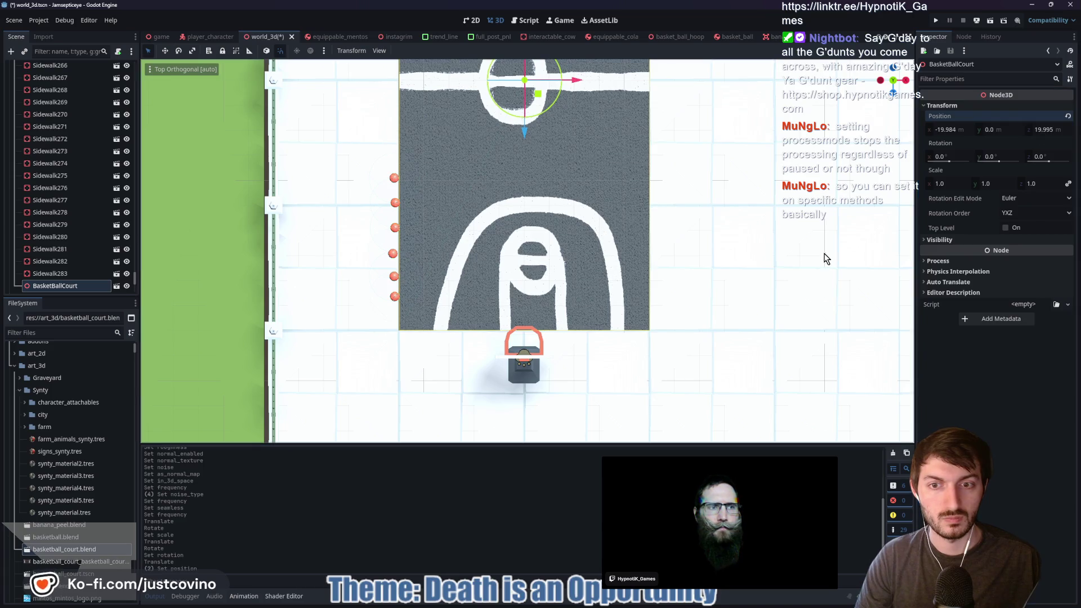
Save the world_3d scene with the repositioned court
{"action": "scroll", "coordinate": [762, 220], "scroll_direction": "down", "scroll_amount": 5}
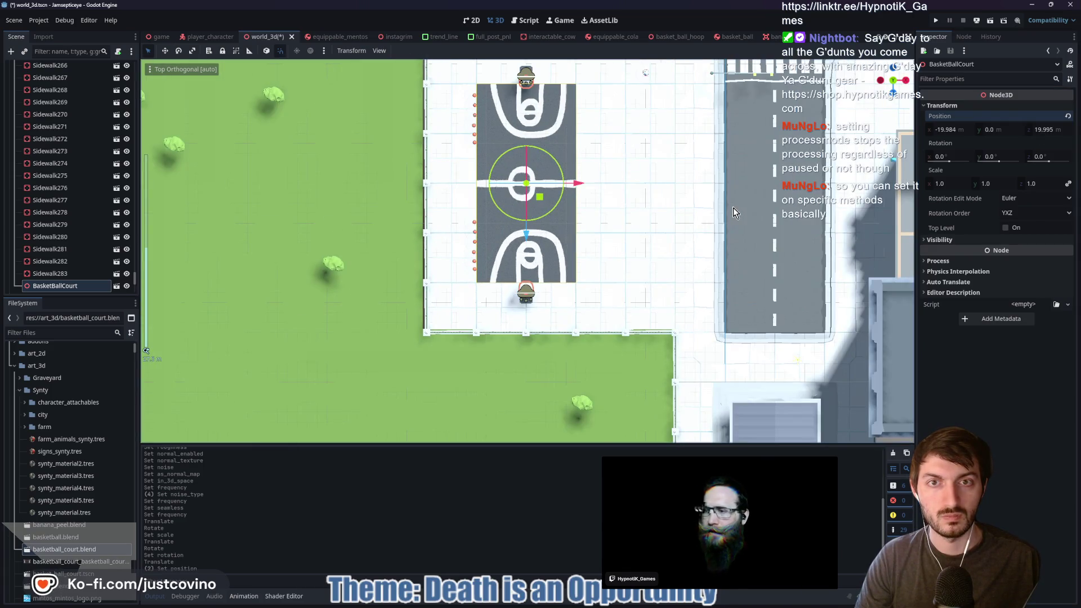
{"action": "key", "text": "ctrl+s"}
{"action": "scroll", "coordinate": [685, 212], "scroll_direction": "up", "scroll_amount": 5}
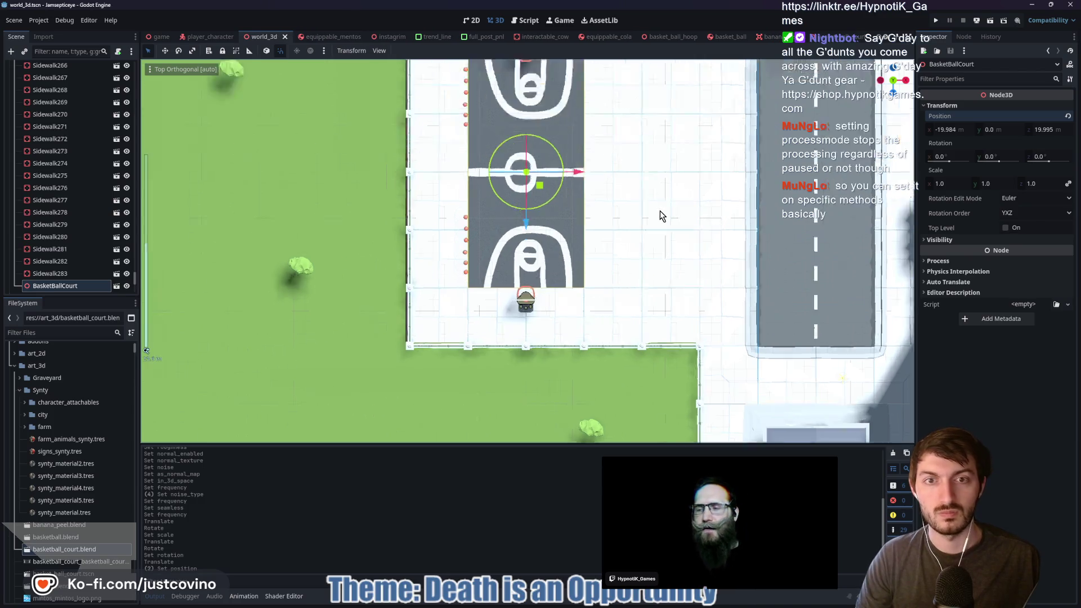
{"action": "mouse_move", "coordinate": [692, 203]}
{"action": "left_mouse_down"}
{"action": "mouse_move", "coordinate": [692, 169]}
{"action": "mouse_move", "coordinate": [495, 362]}
{"action": "mouse_move", "coordinate": [599, 207]}
{"action": "left_mouse_up"}
{"action": "key", "text": "ctrl+s"}
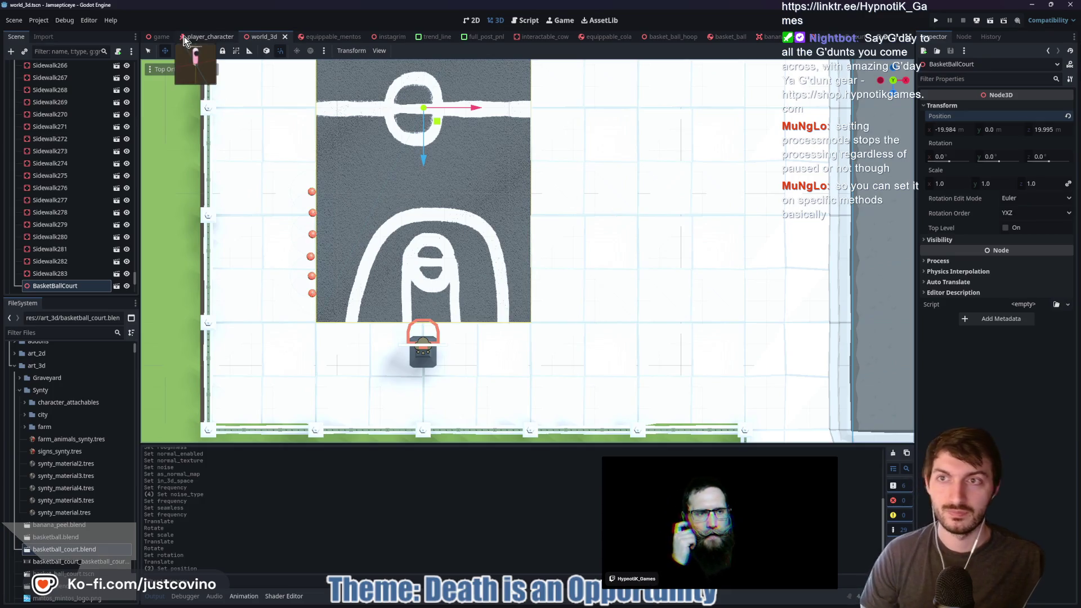
Run the game from the game scene and dismiss the Instagrim phone
{"action": "left_click", "coordinate": [166, 42]}
{"action": "key", "text": "F5"}
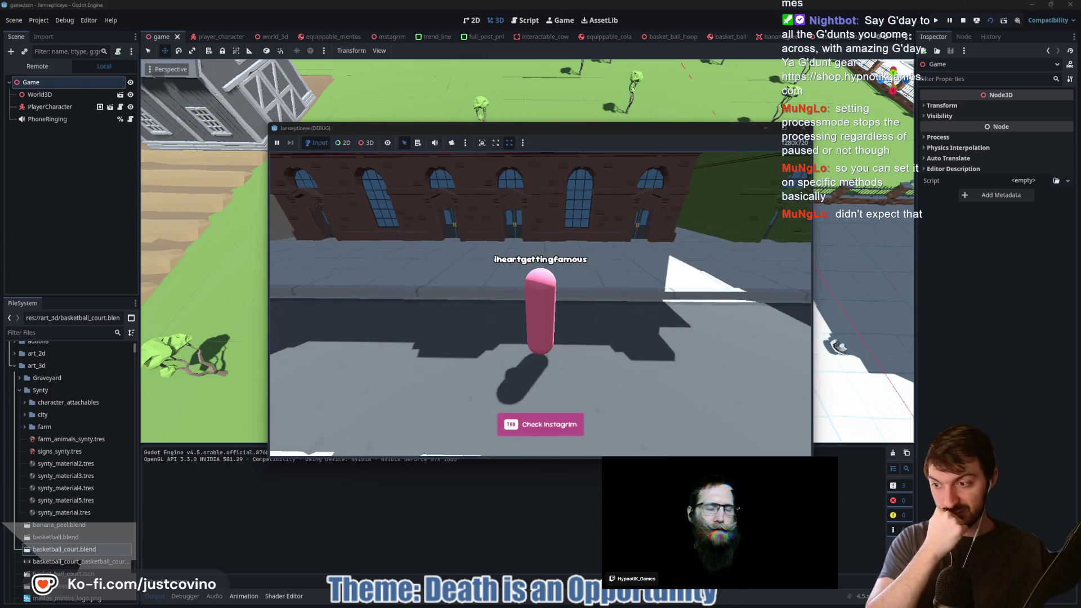
{"action": "key", "text": "Tab"}
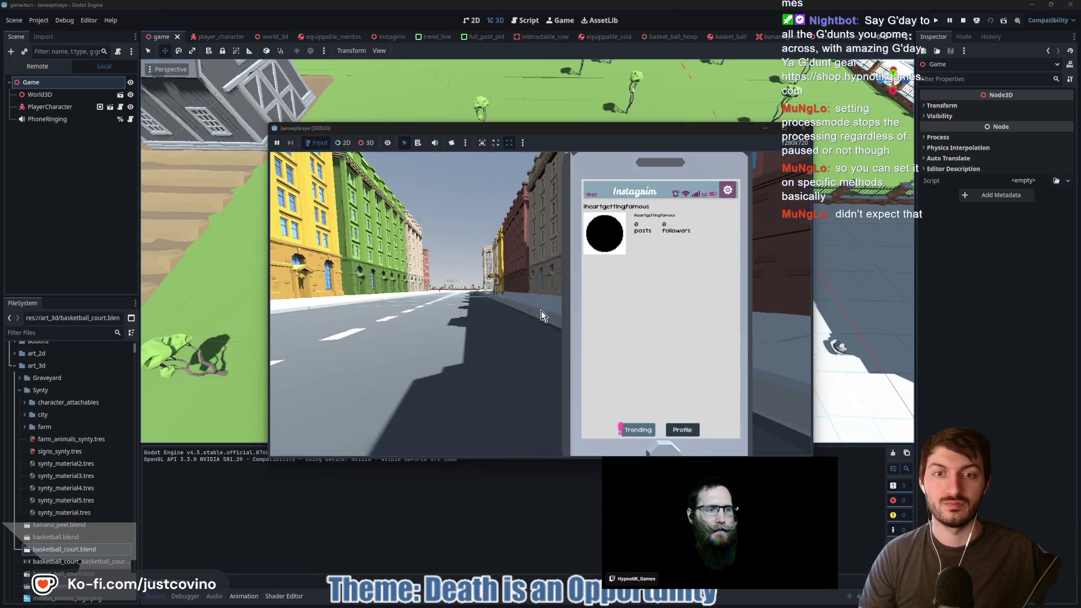
{"action": "left_click", "coordinate": [639, 430]}
{"action": "key", "text": "Tab"}
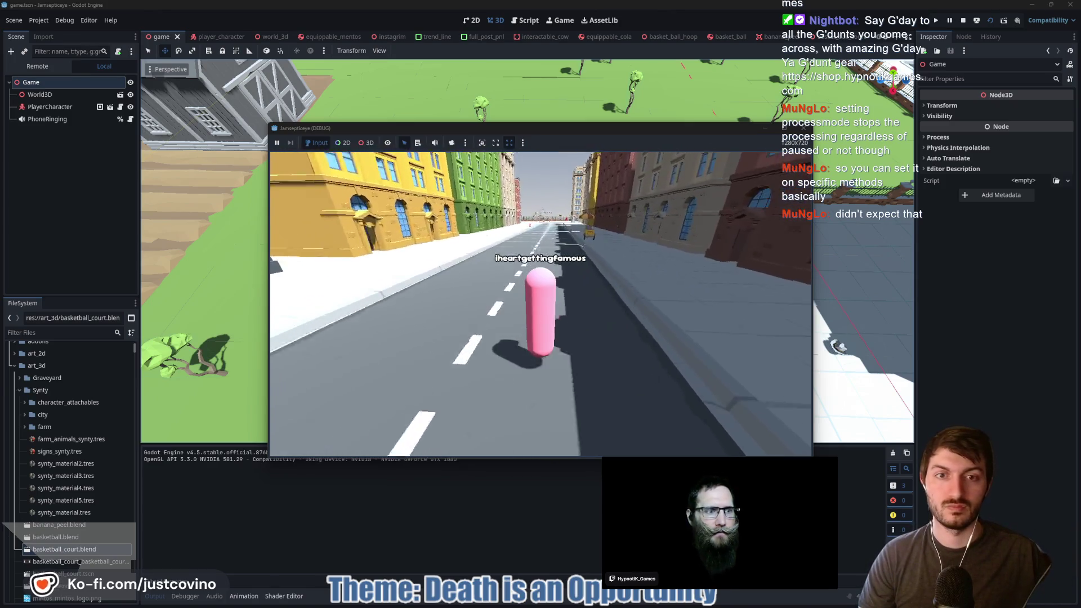
Walk the player down the street and across the crosswalk onto the court
{"action": "key", "text": "w"}
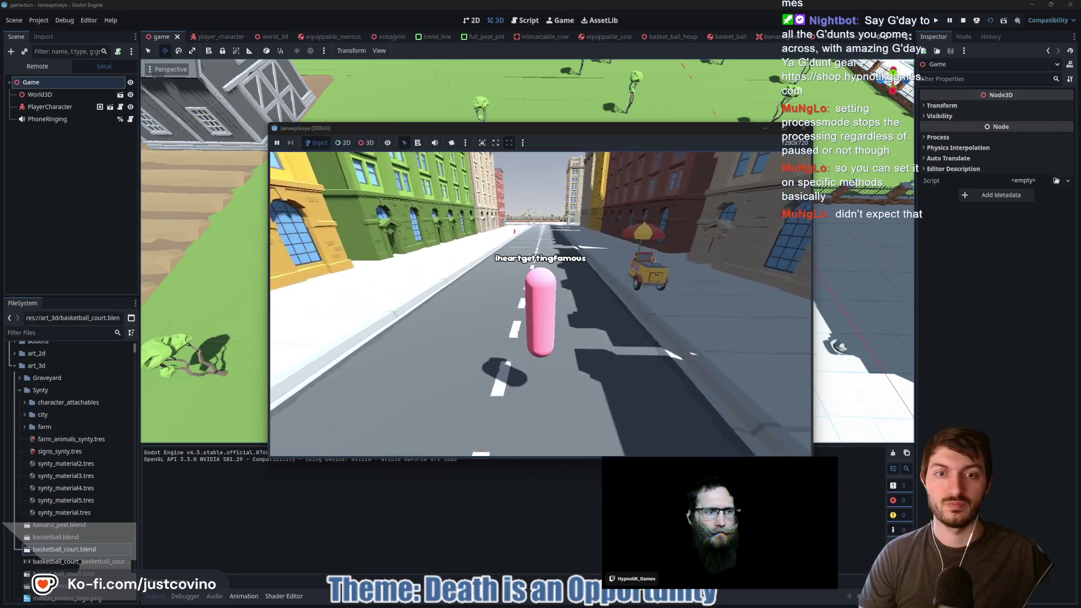
{"action": "key", "text": "w"}
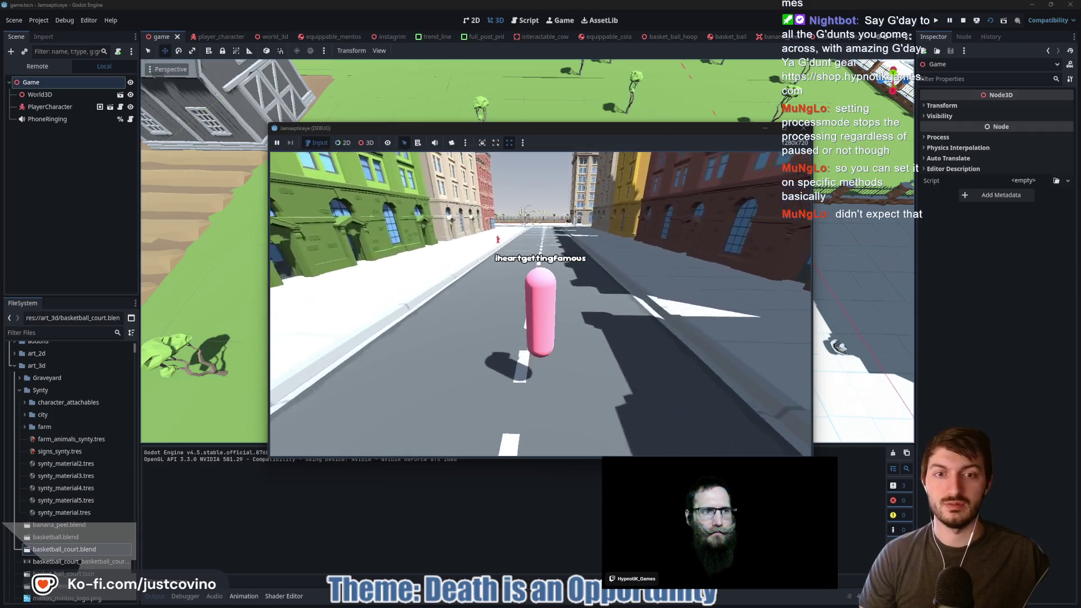
{"action": "key", "text": "w"}
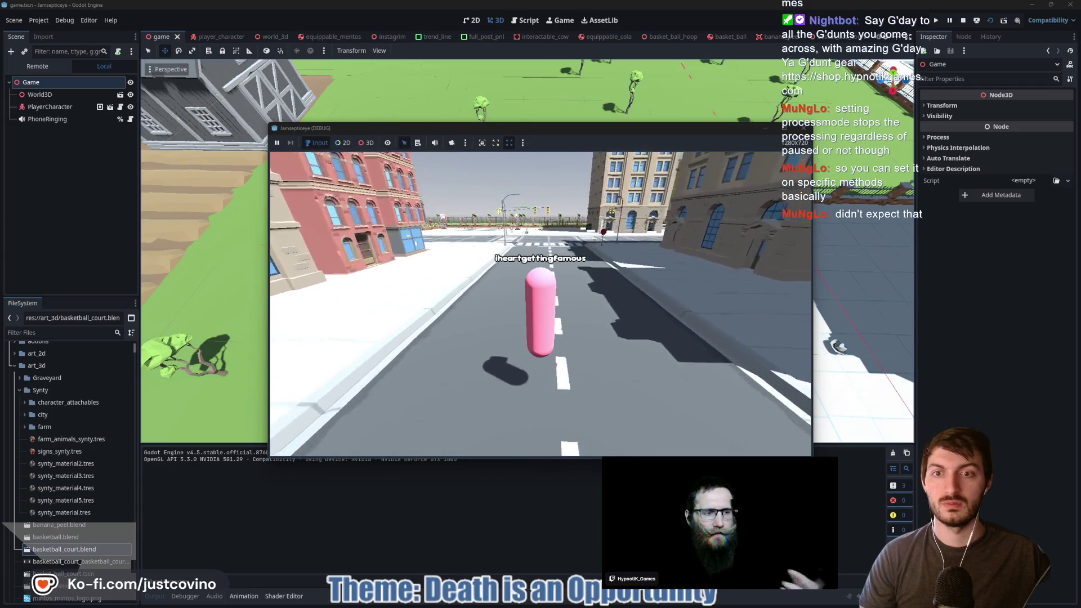
{"action": "key", "text": "w"}
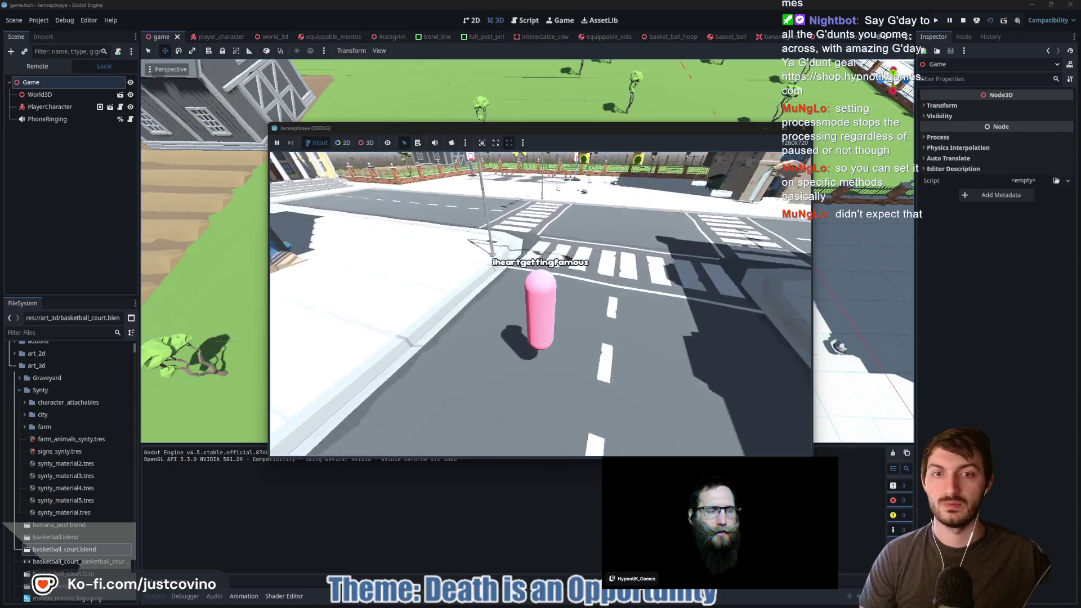
{"action": "key", "text": "w"}
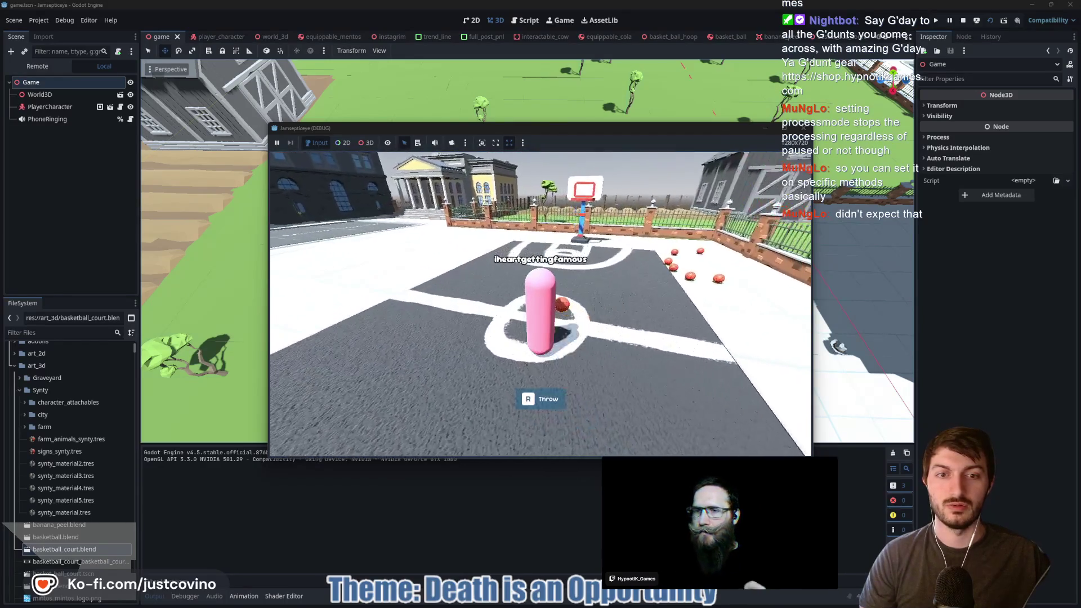
Turn the player in the centre circle to face the hoop
{"action": "key", "text": "a"}
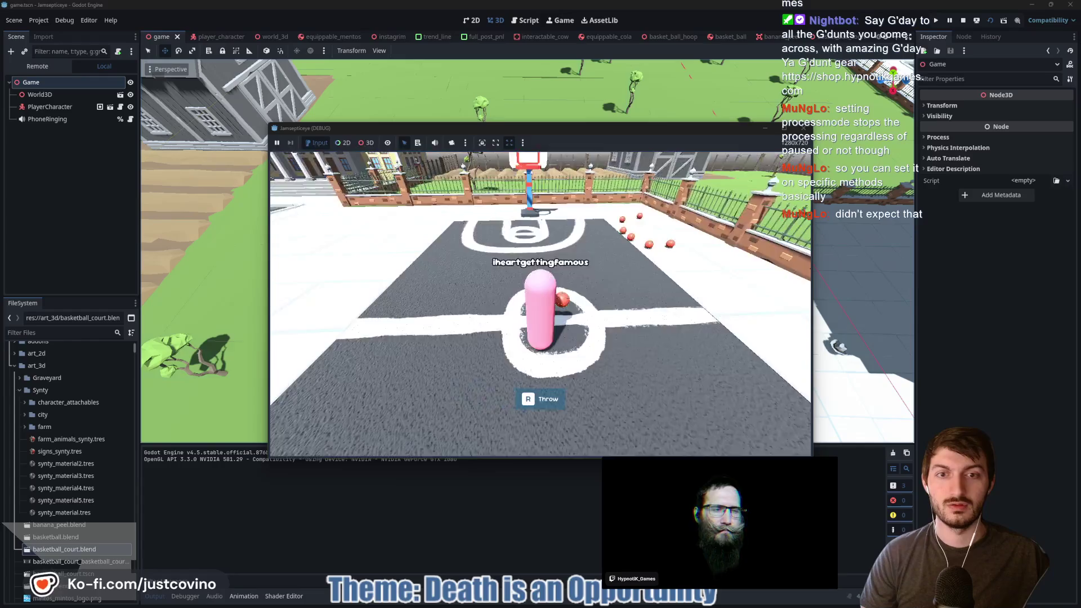